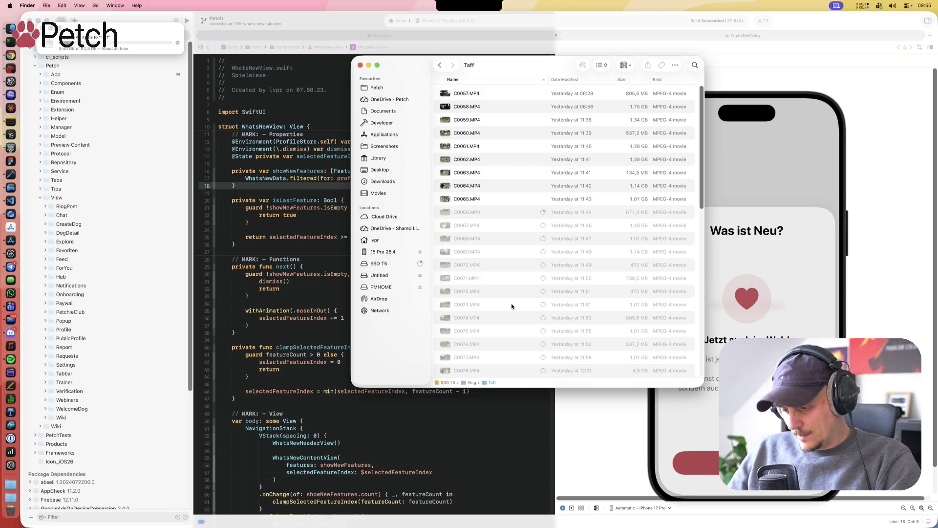
Step: Move the Taff Finder window up-left, then up-right, while clips through C0068.MP4 copy
drag(529, 68, 499, 61)
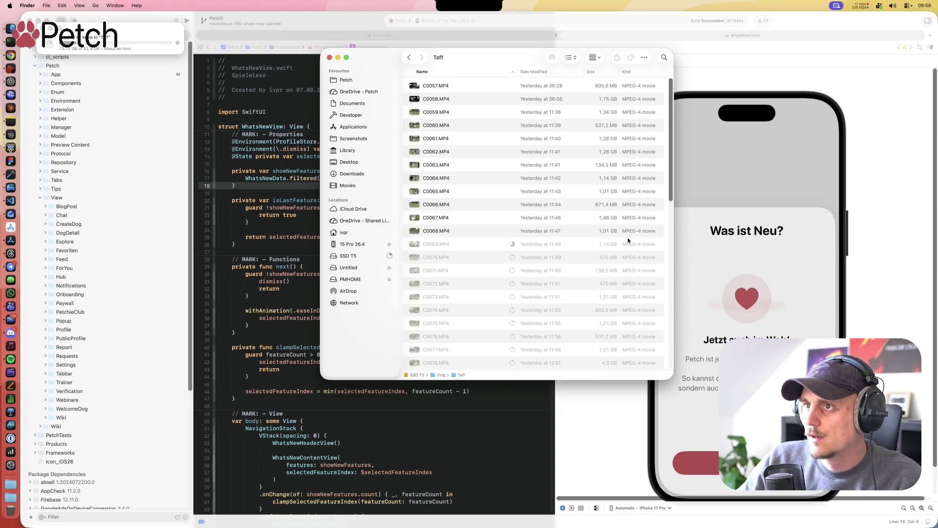
drag(533, 57, 548, 46)
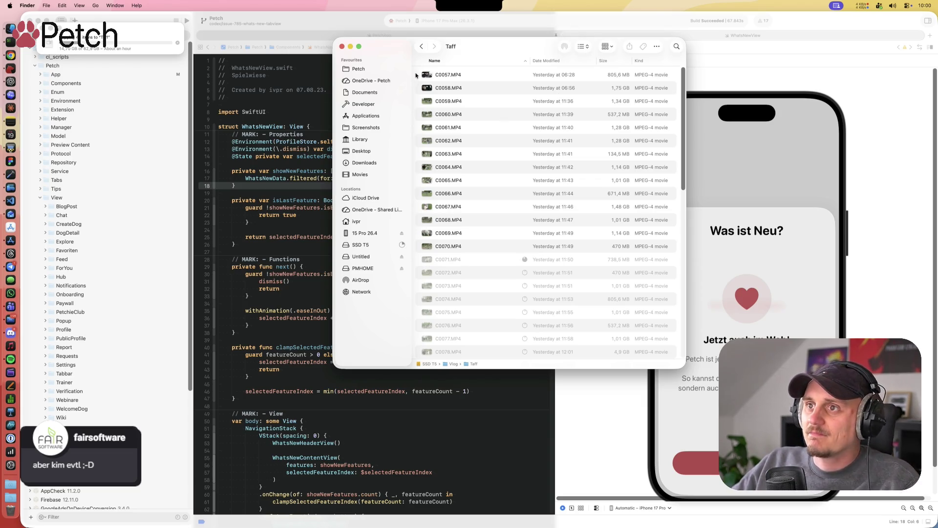
Step: Nudge the Taff window slightly while clips through C0071.MP4 finish copying
drag(503, 46, 500, 47)
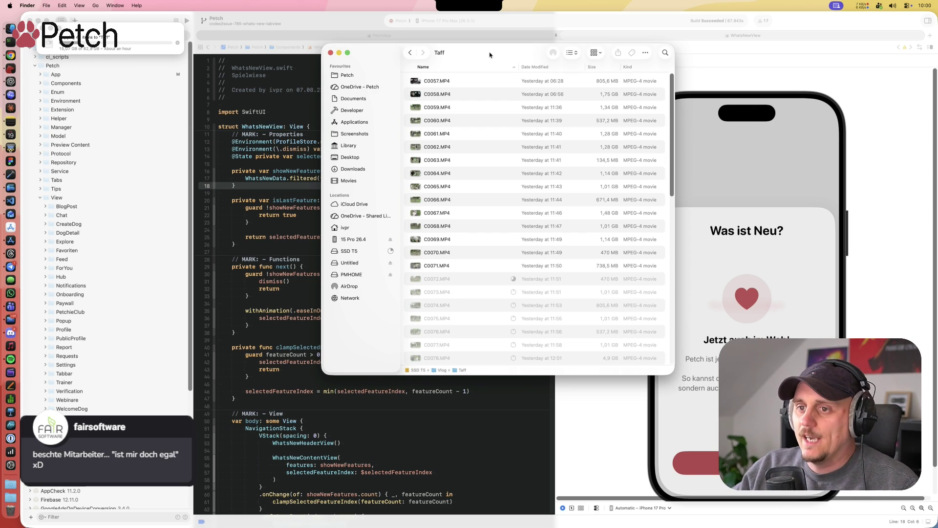
Step: Shift the Taff window lower right, then a bit left, as C0072.MP4 finishes copying
mouse_move(449, 57)
mouse_down()
mouse_move(443, 66)
mouse_move(470, 131)
mouse_move(491, 67)
mouse_up()
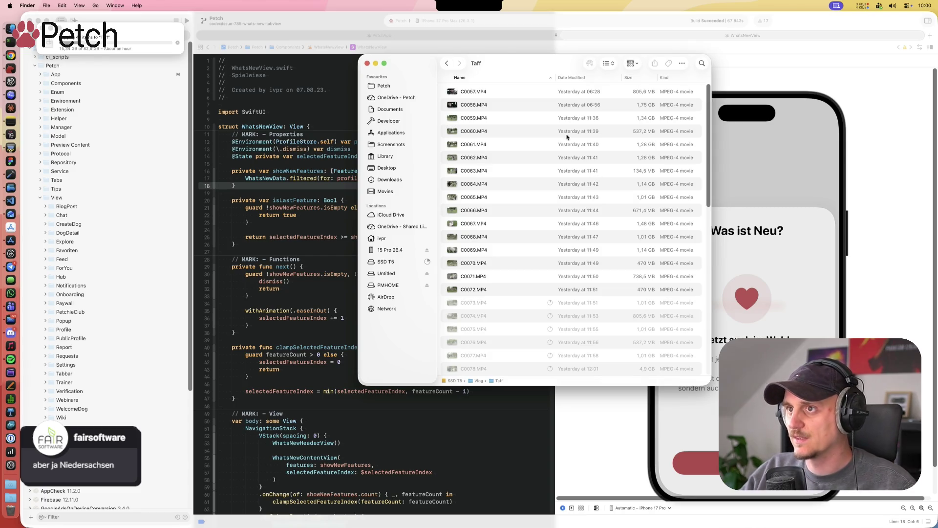
drag(555, 72, 543, 76)
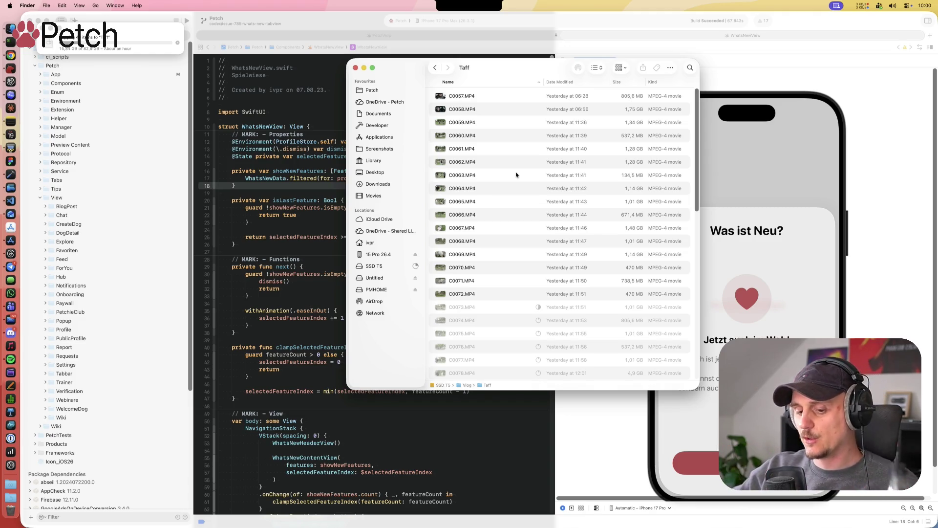
Step: Select the newly copied clip C0072.MP4 and move the Taff window right
click(516, 282)
click(517, 292)
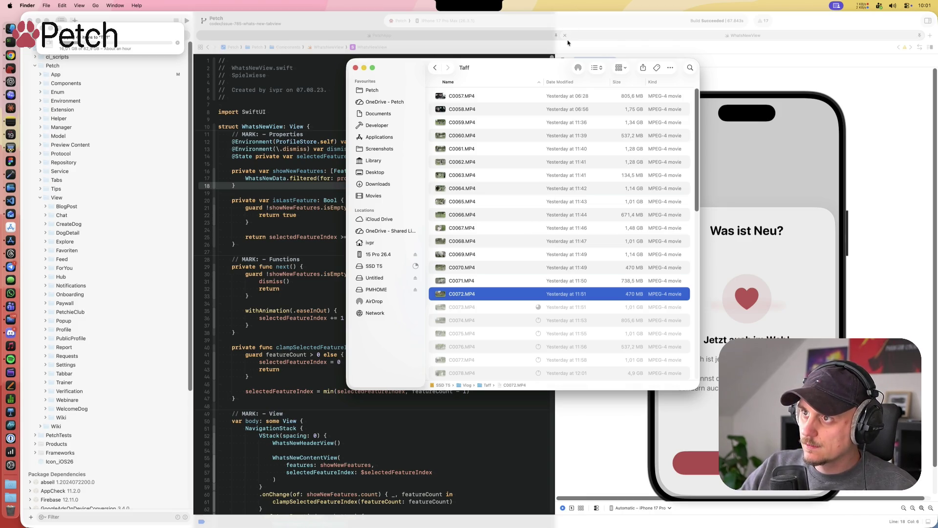
drag(560, 70, 584, 71)
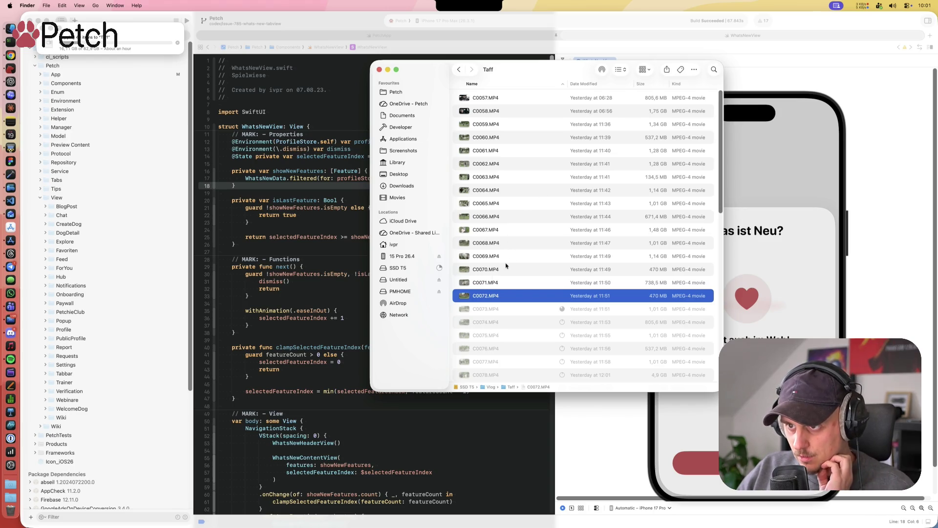
click(495, 280)
click(506, 299)
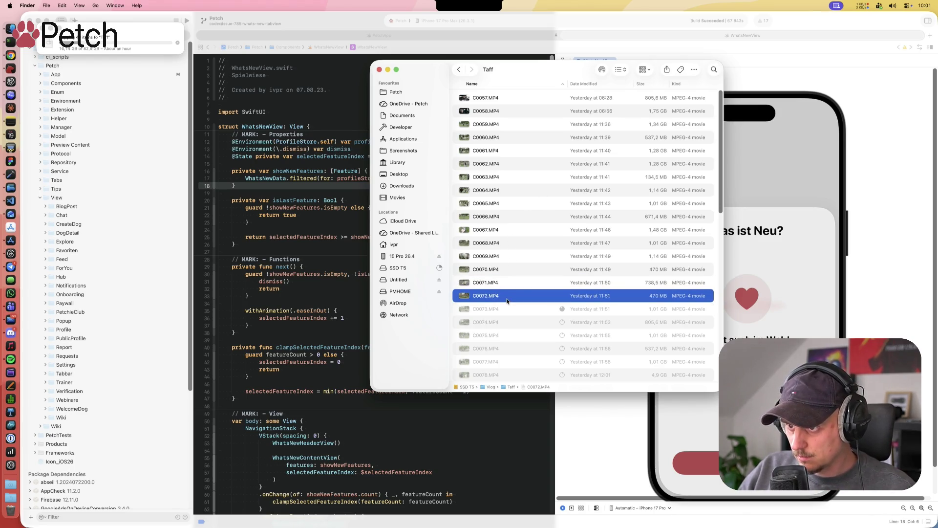
Step: Watch C0072.MP4 in Quick Look, then switch to playing C0073.MP4
key(space)
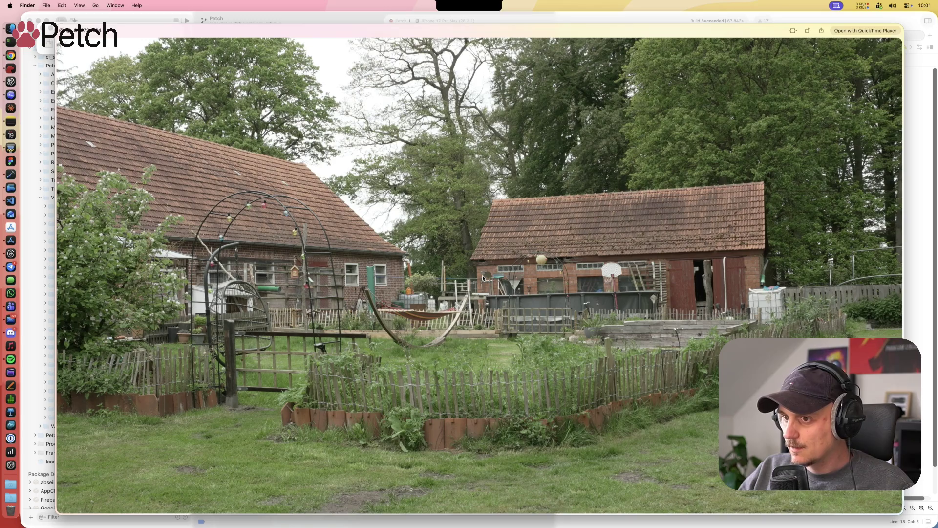
key(space)
click(525, 311)
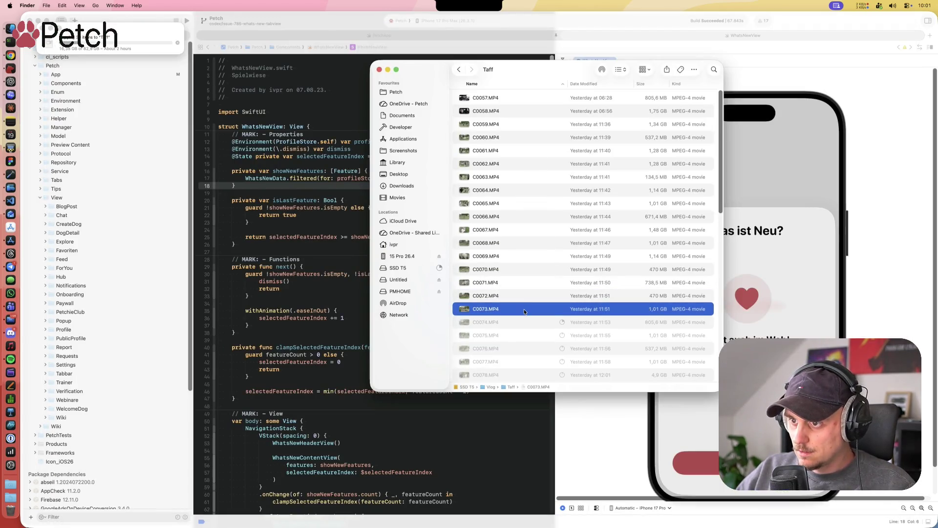
key(space)
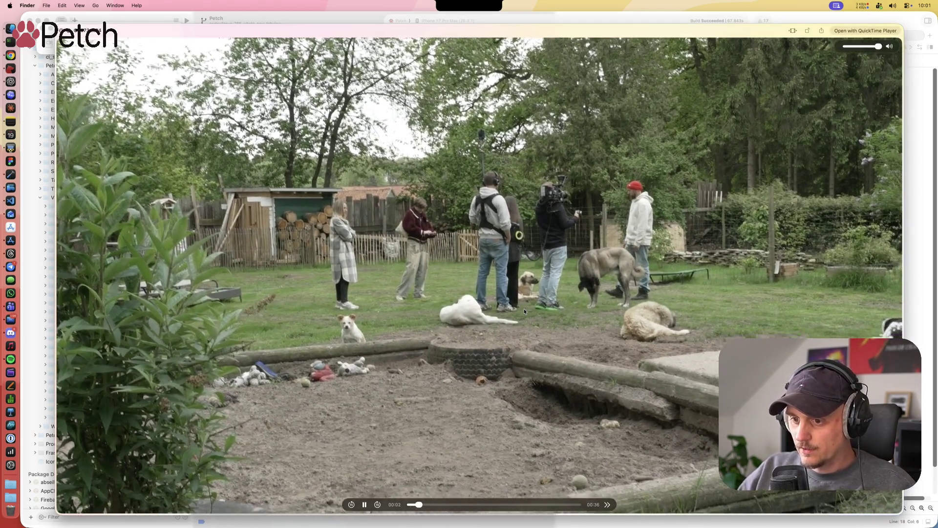
click(348, 312)
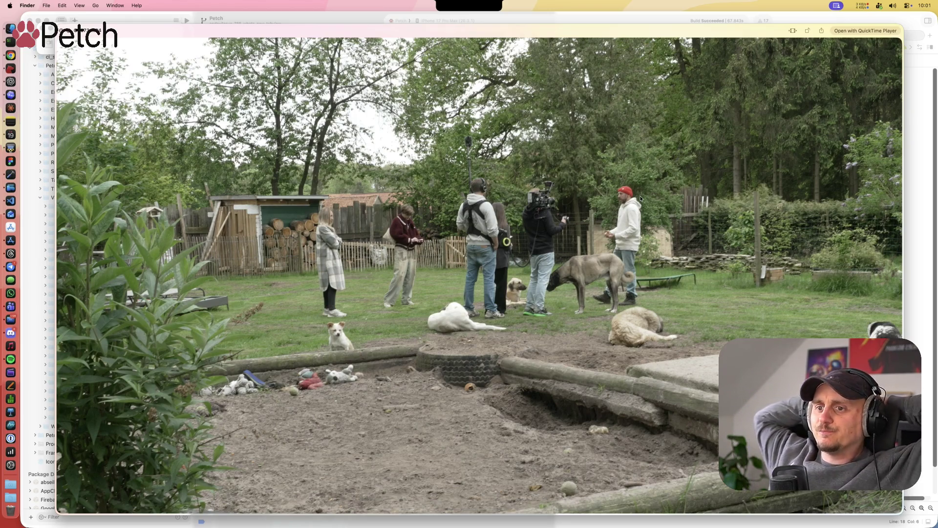
mouse_move(607, 191)
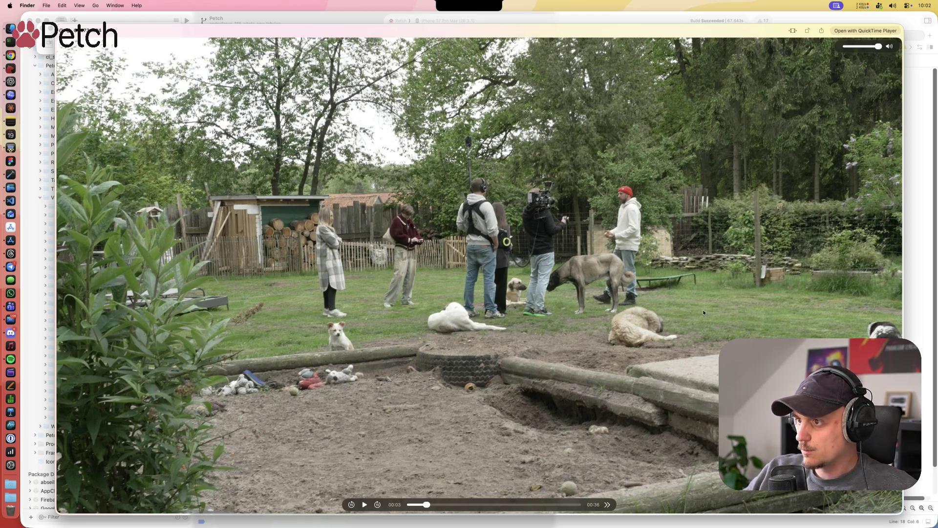
key(space)
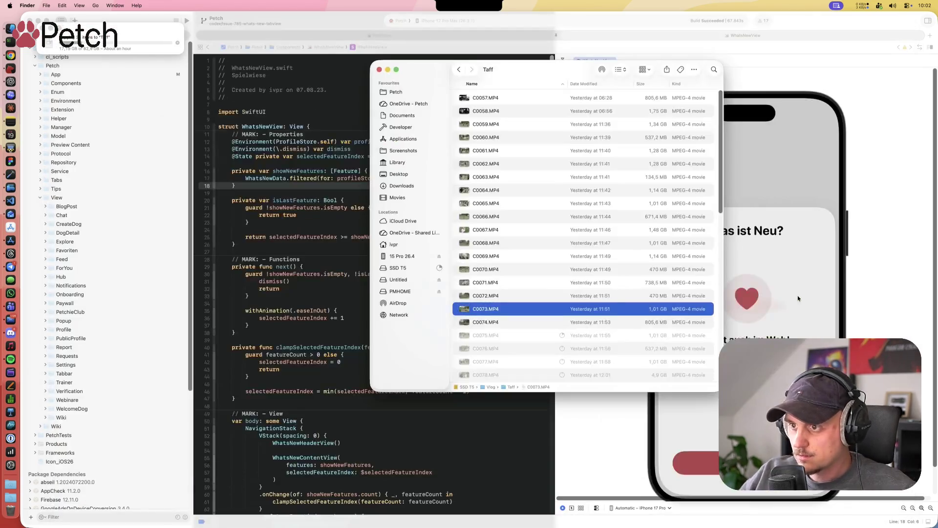
key(space)
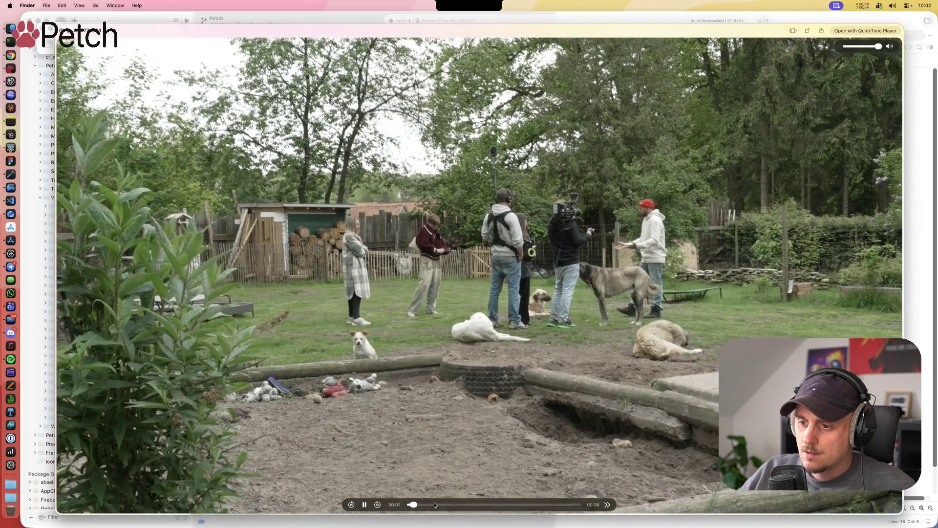
drag(434, 502, 482, 504)
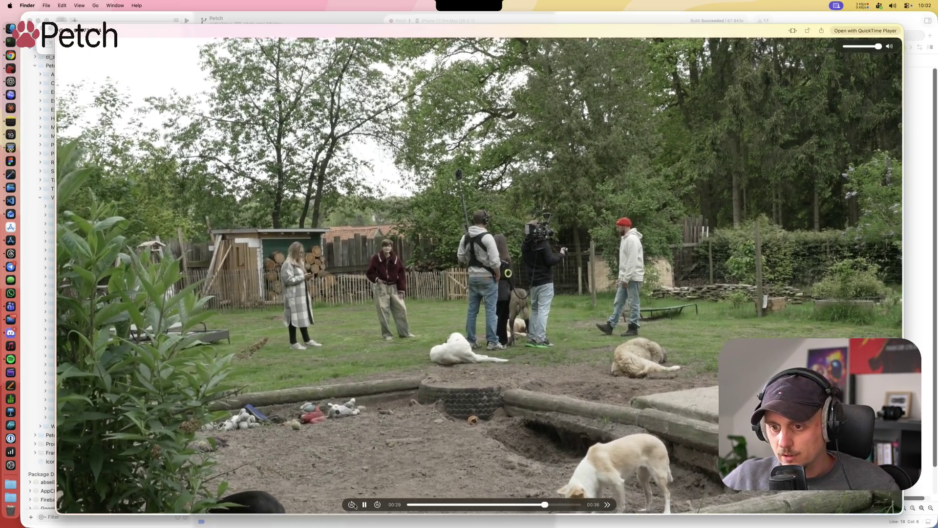
click(365, 505)
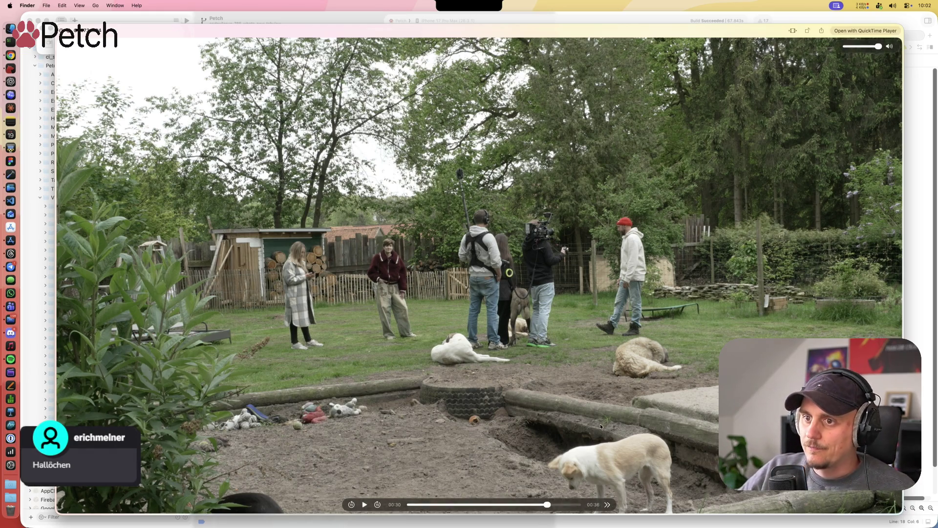
click(366, 506)
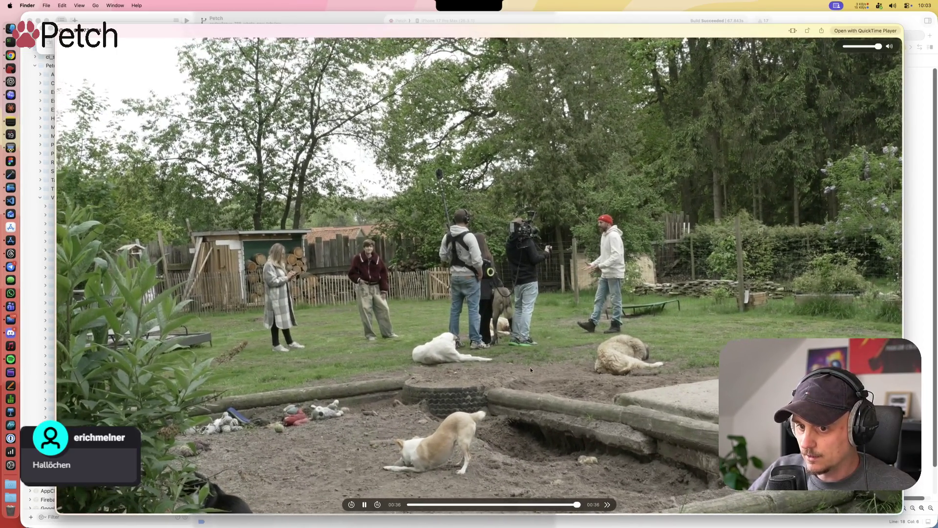
key(space)
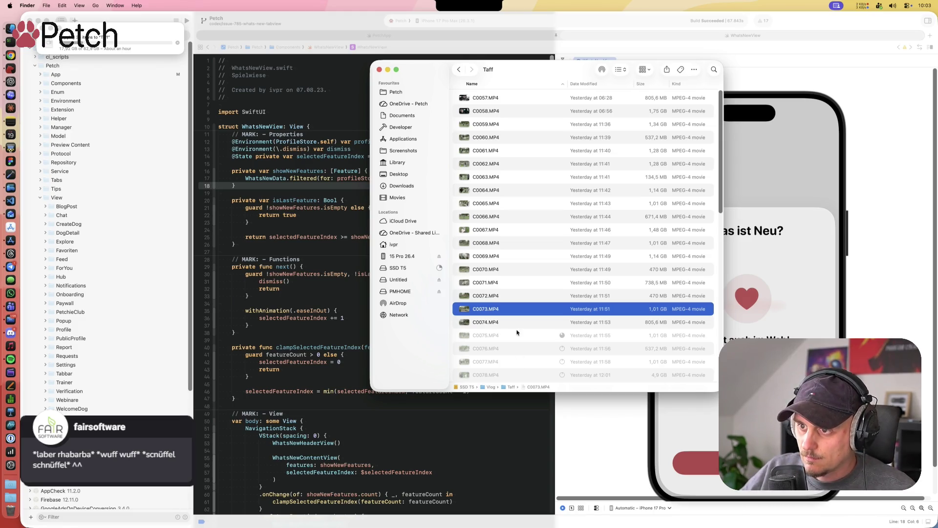
Step: Watch clip C0068.MP4 in Quick Look, then close the preview
click(519, 291)
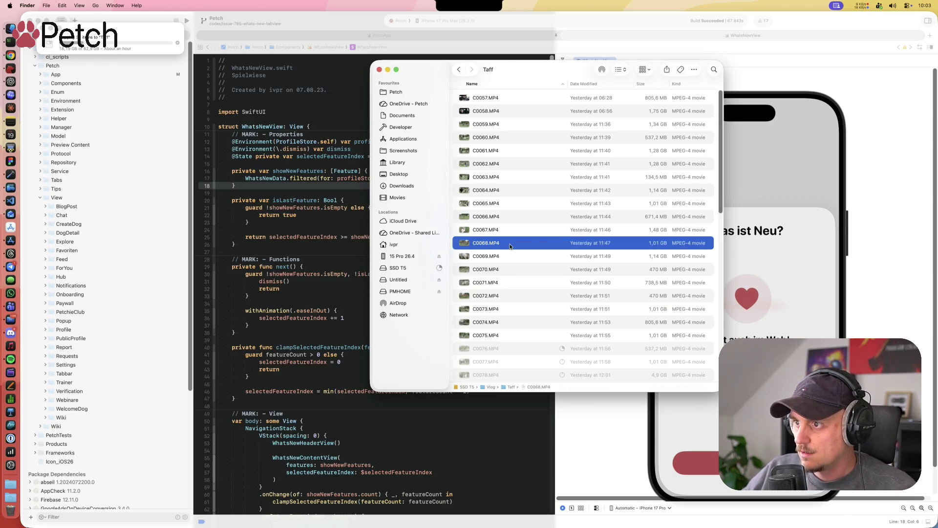
key(space)
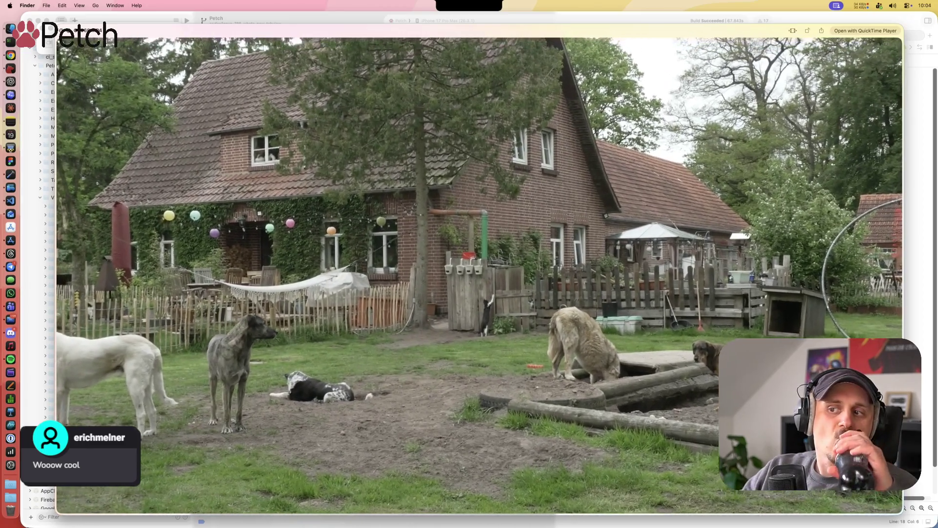
mouse_move(547, 314)
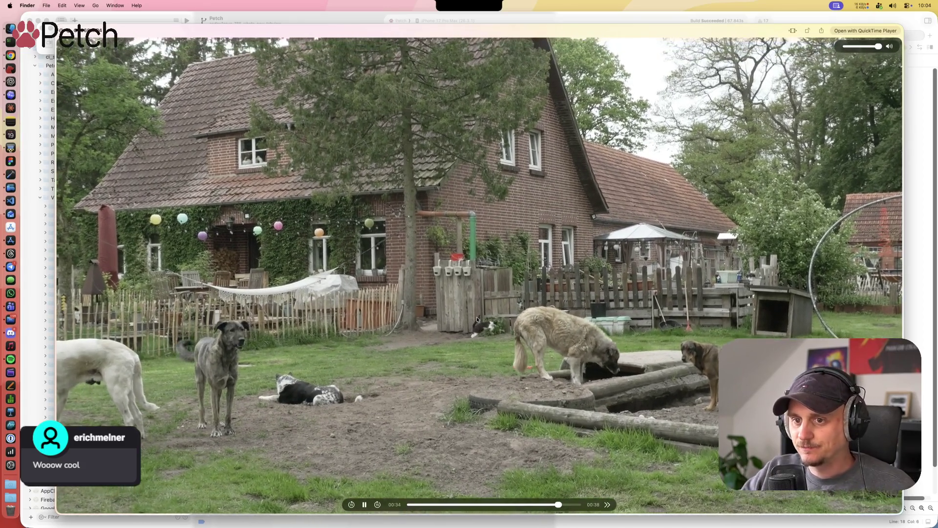
key(space)
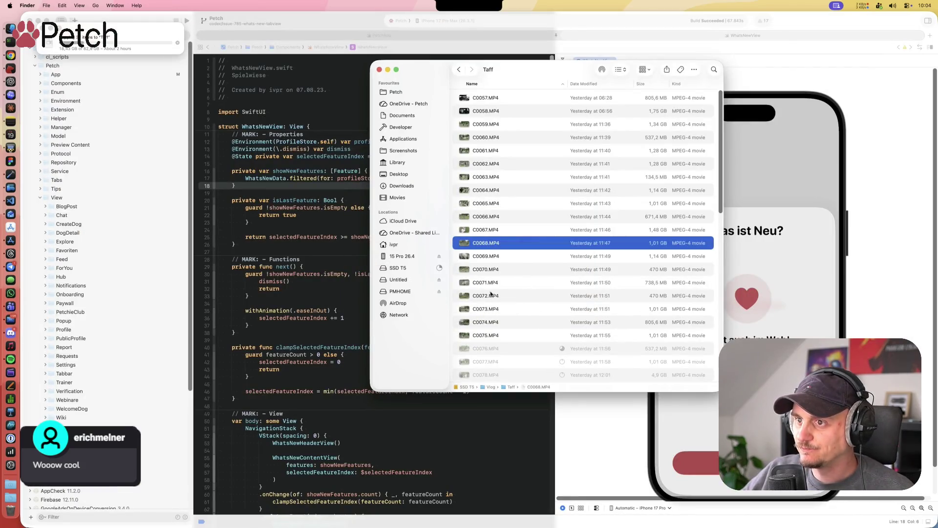
Step: Briefly preview C0067.MP4, then watch C0066.MP4 in Quick Look
click(498, 227)
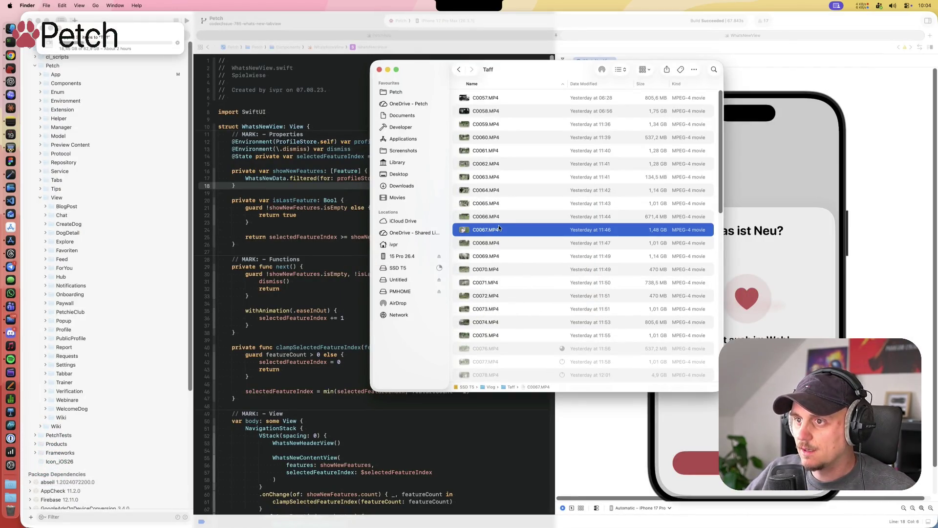
key(space)
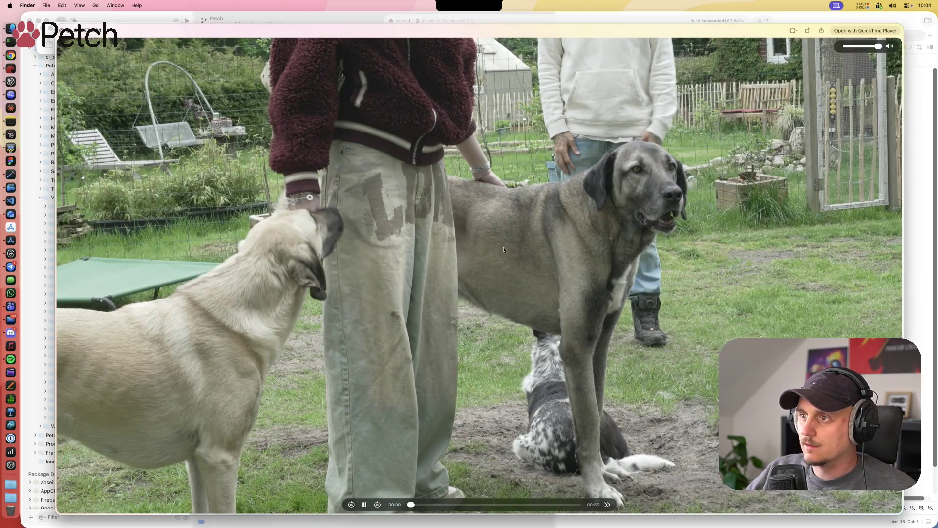
key(space)
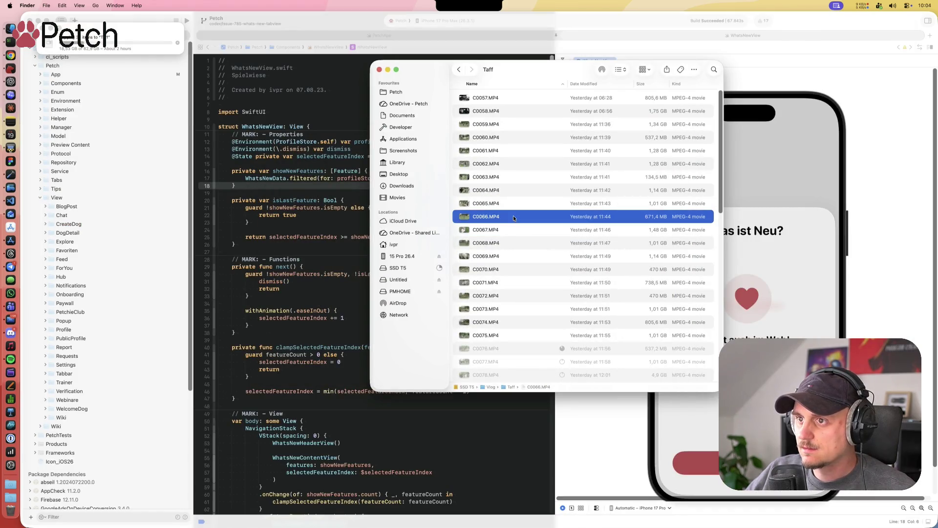
key(space)
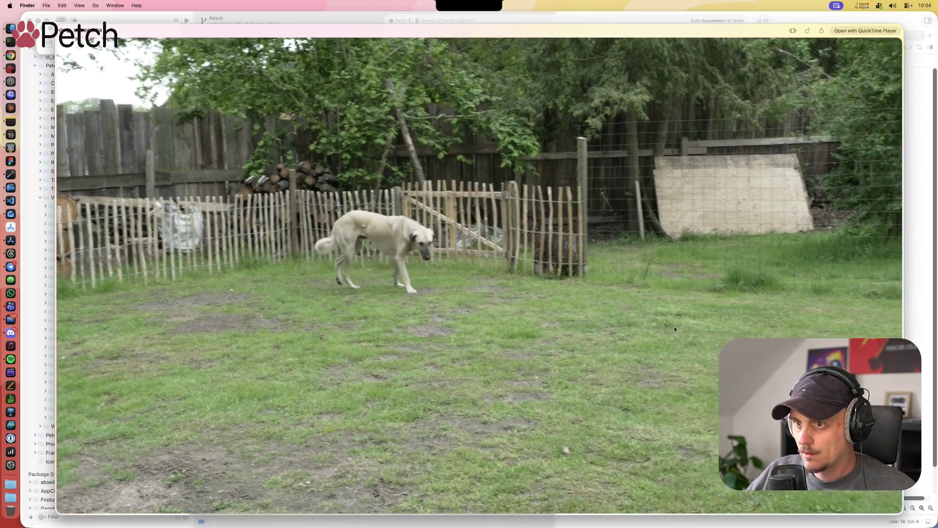
key(space)
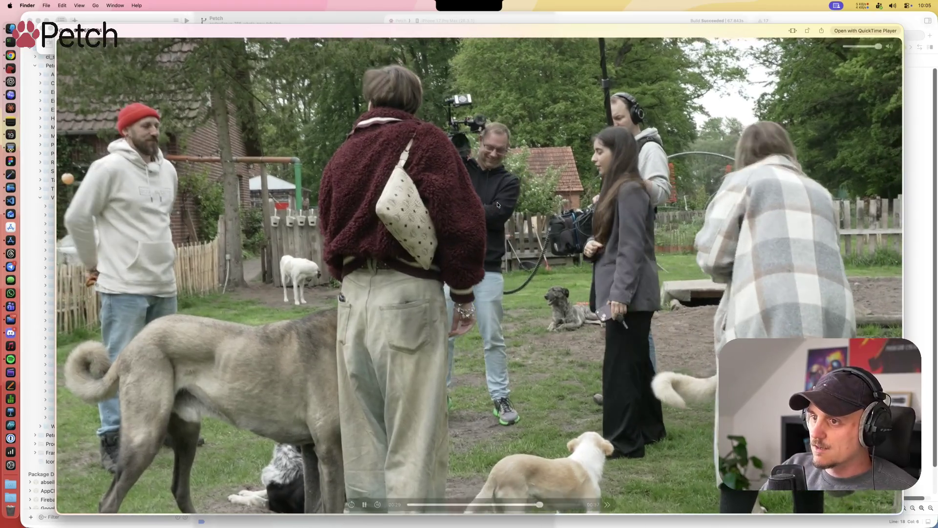
Step: Watch C0064.MP4 in Quick Look, then close the preview
mouse_move(495, 208)
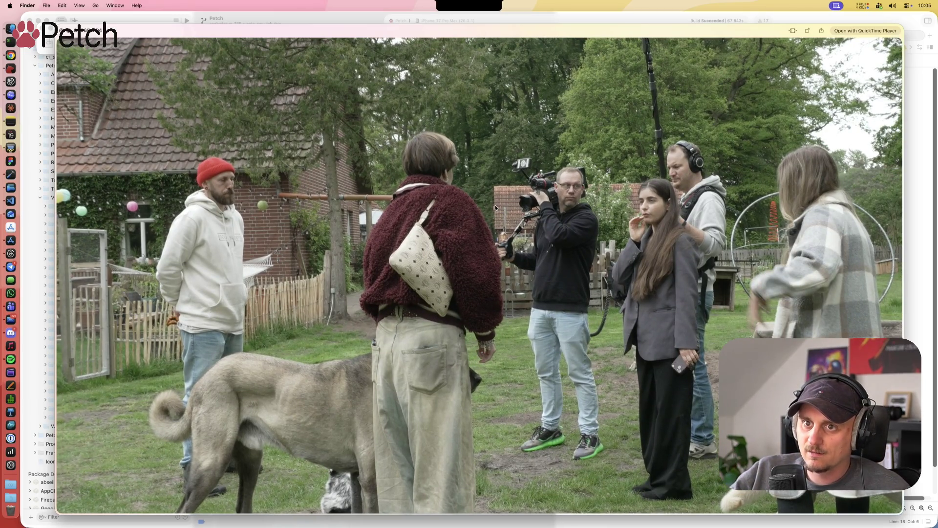
key(space)
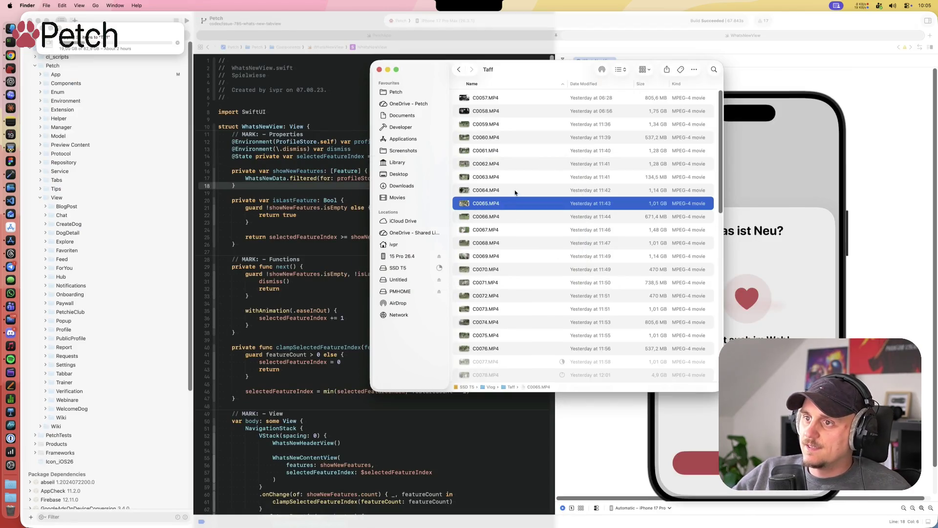
key(space)
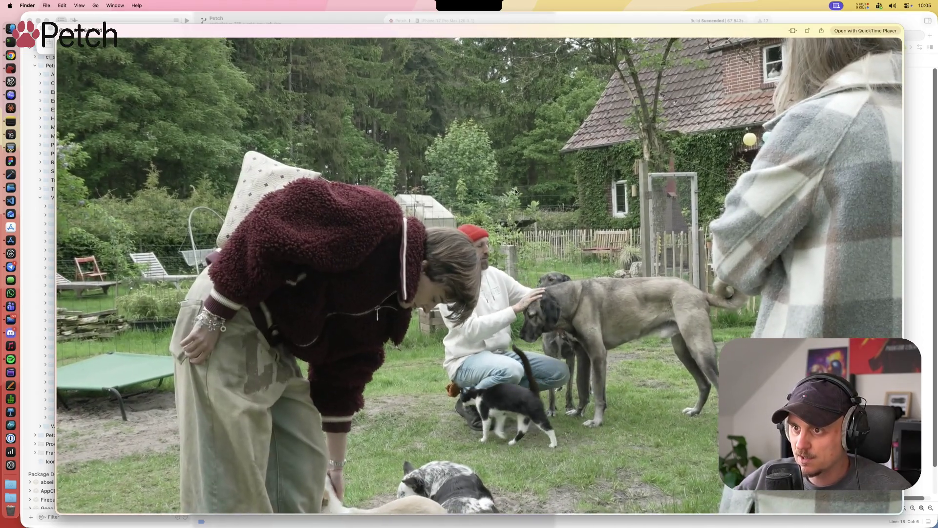
mouse_move(503, 257)
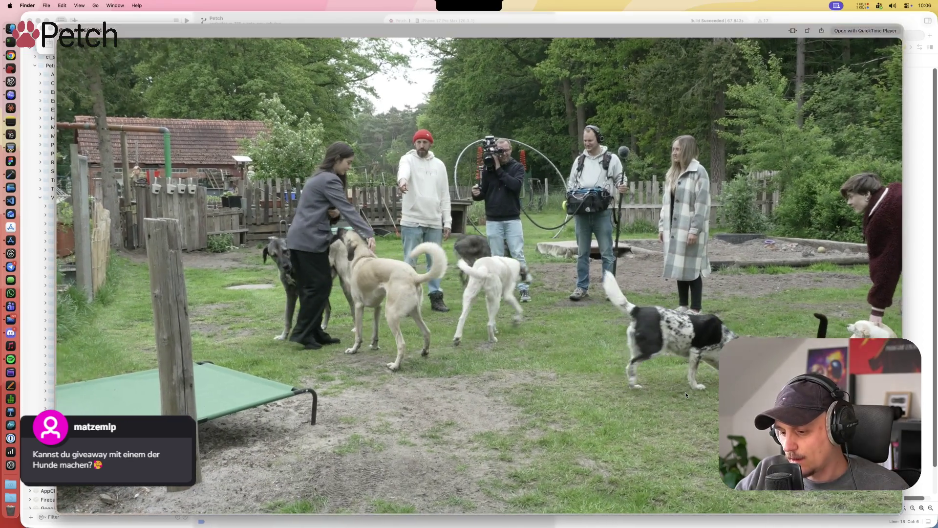
key(space)
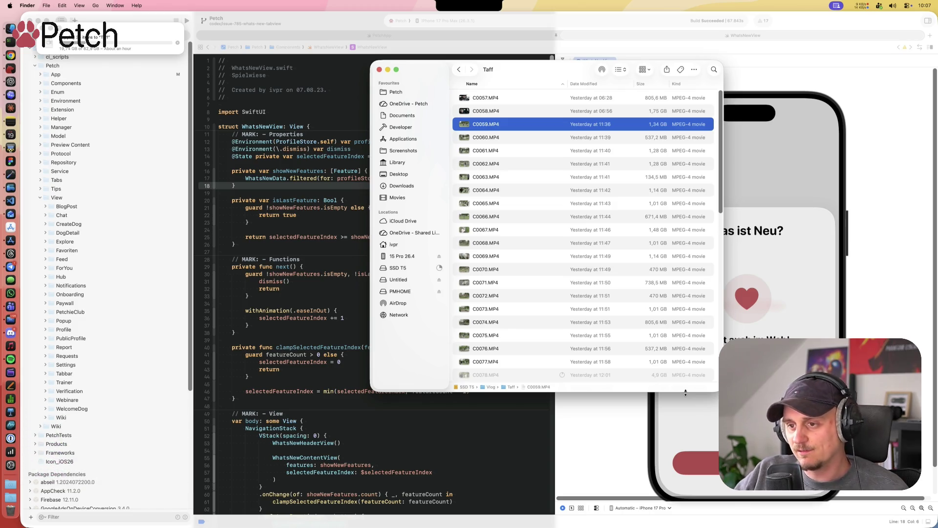
Step: Step down to C0077.MP4 and preview it, then go back to C0076.MP4
key(Down)
key(Down)
key(Down)
key(Down)
key(Down)
key(Down)
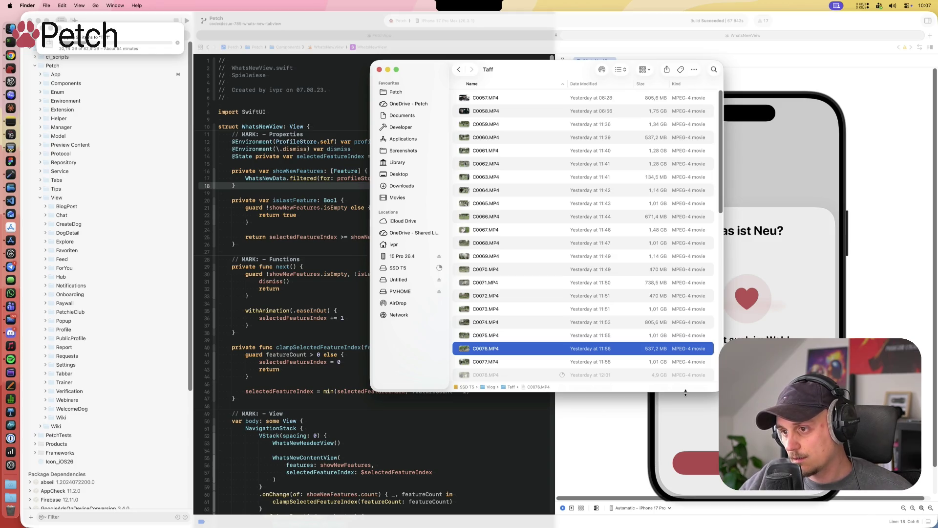
key(Down)
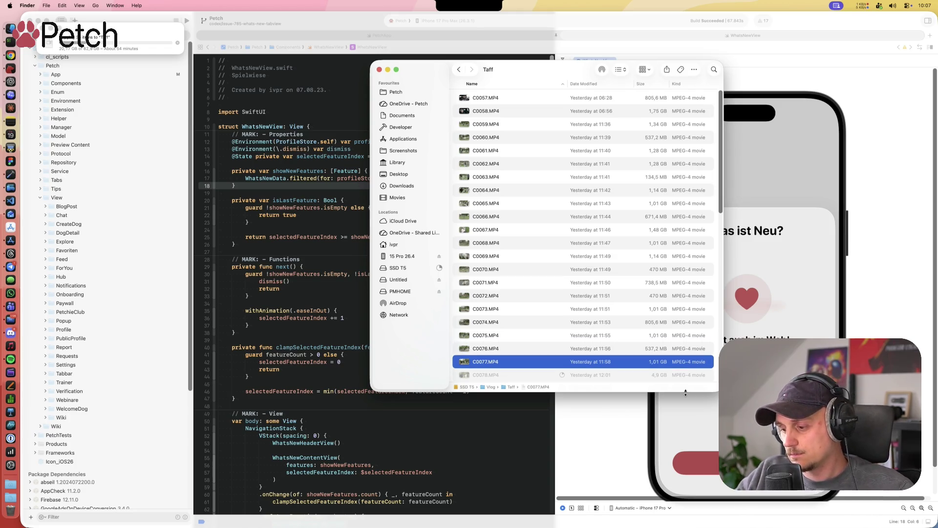
key(space)
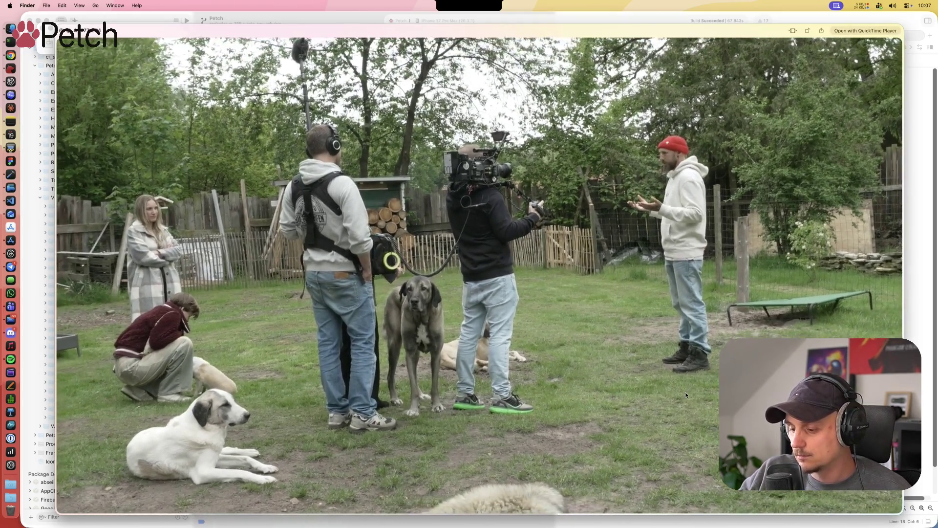
key(space)
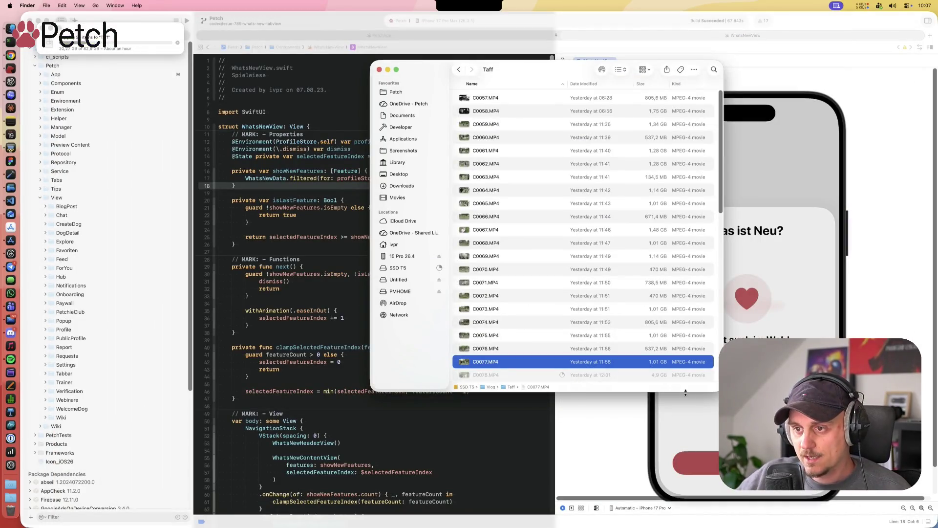
click(594, 349)
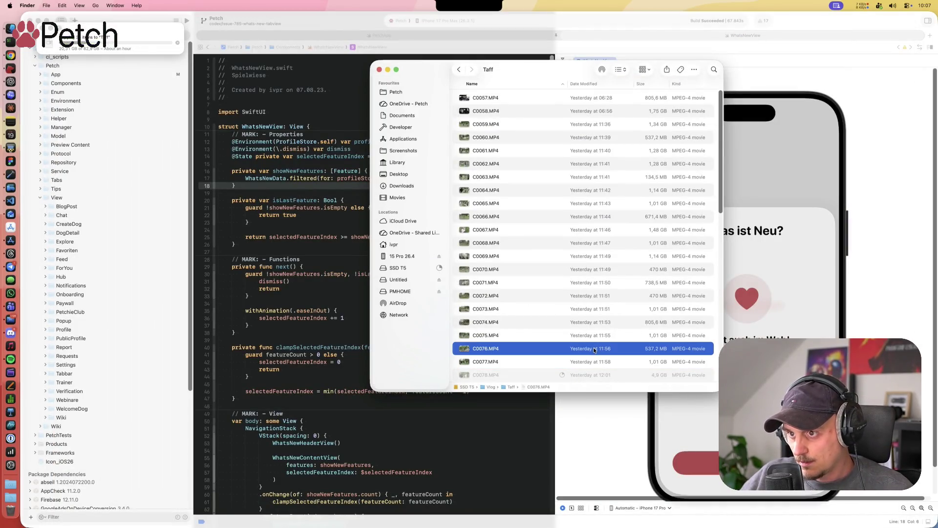
key(space)
key(space)
Step: Scroll the Taff list and reopen C0077.MP4 in Quick Look
scroll(591, 347, down, 10)
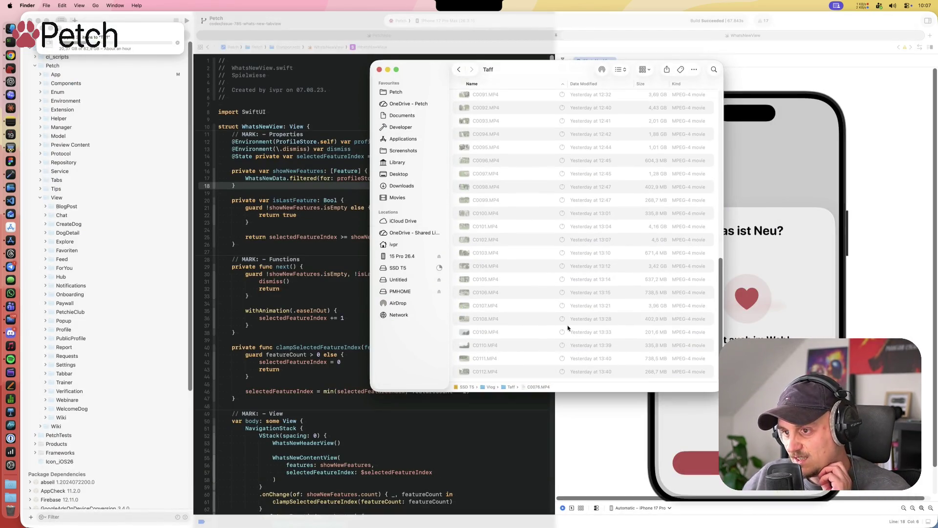
scroll(567, 330, up, 10)
scroll(568, 332, down, 2)
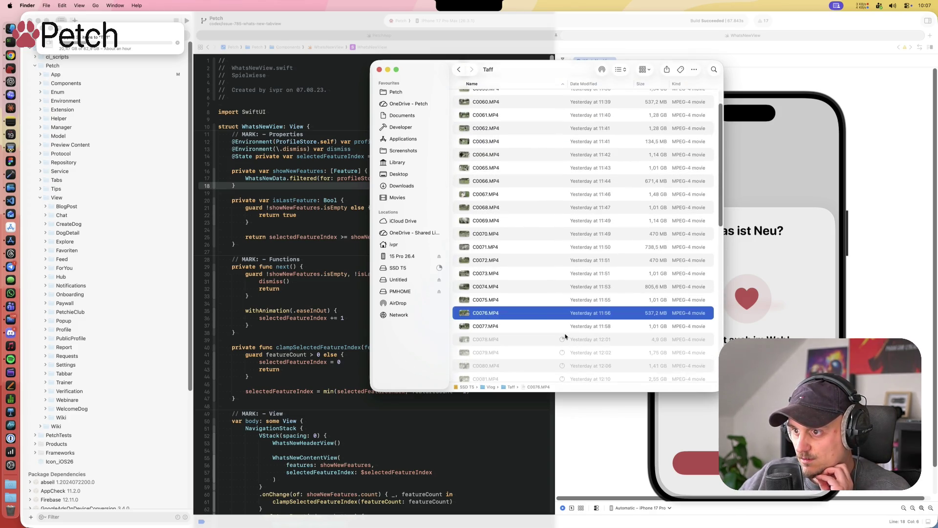
click(568, 329)
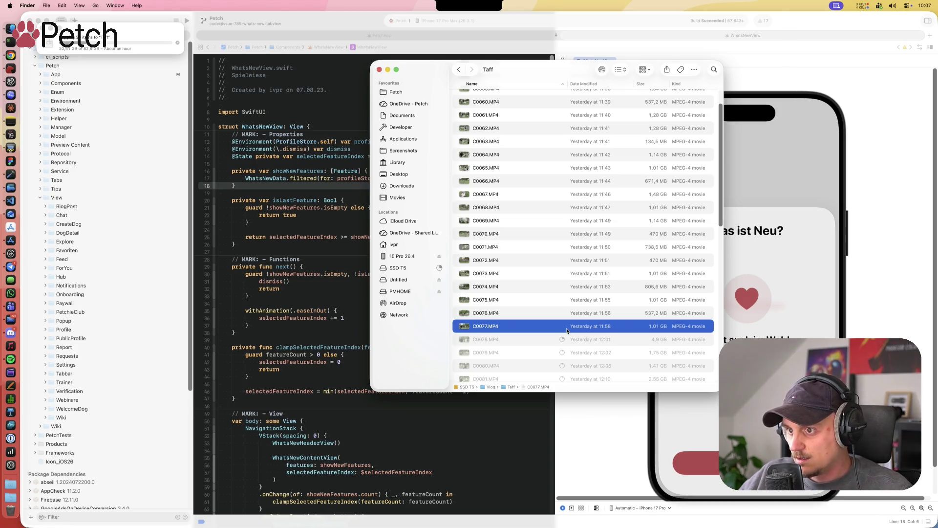
key(space)
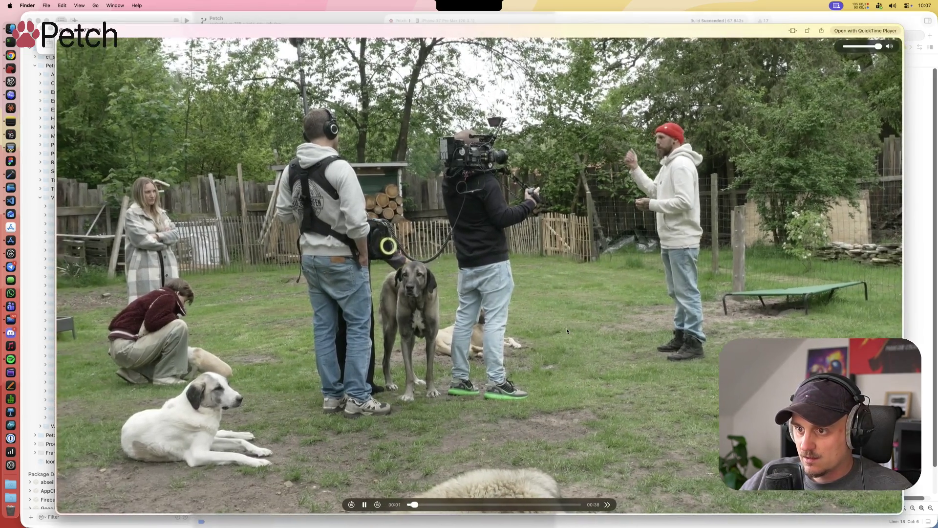
Step: Switch the preview back to C0076.MP4, then close it
key(space)
click(526, 313)
key(space)
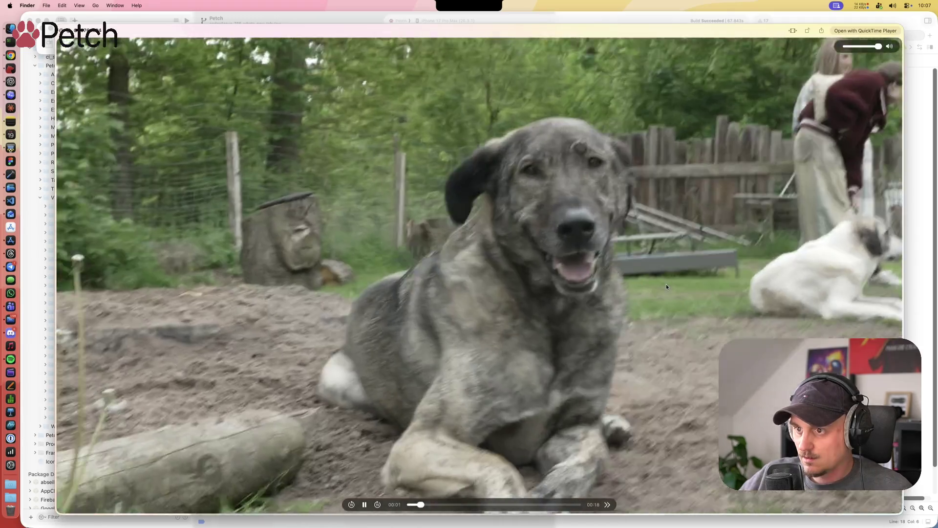
key(space)
Step: Preview C0075.MP4 and pause it at 00:01 of 00:37
click(522, 299)
key(space)
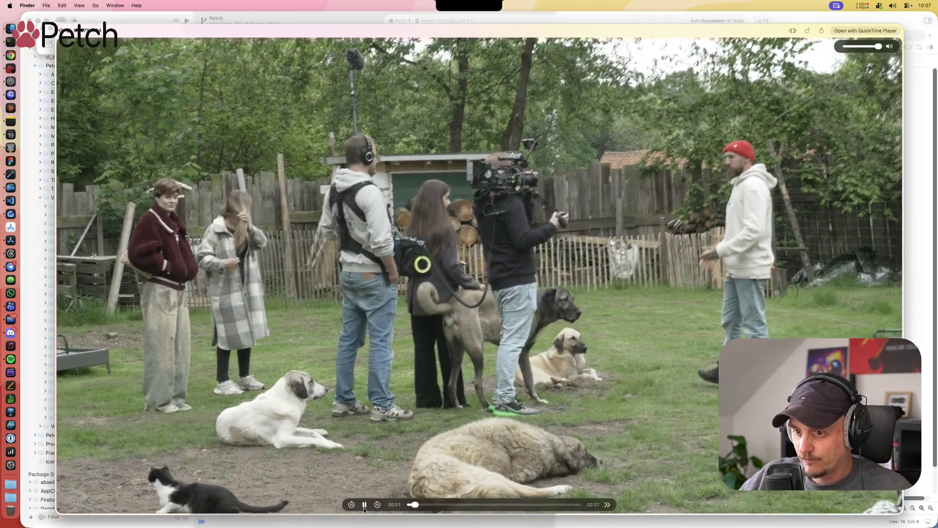
click(368, 505)
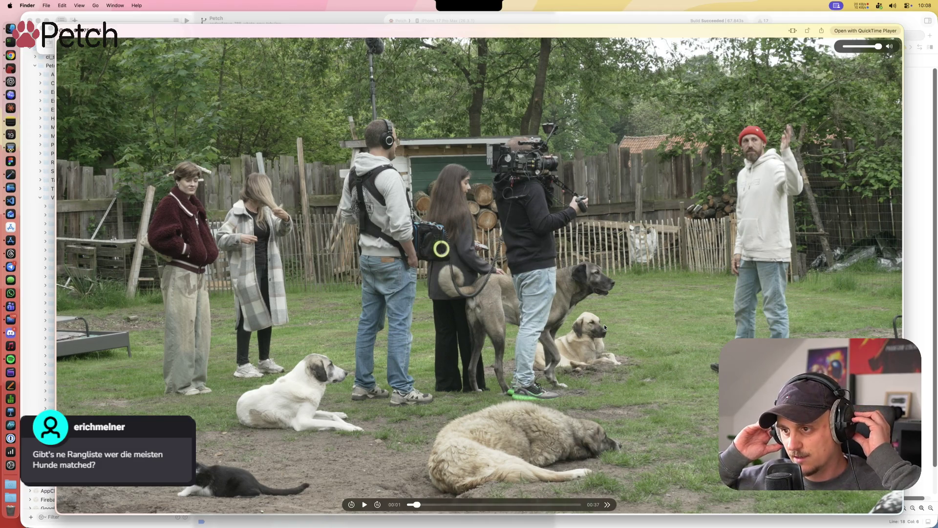
mouse_move(605, 320)
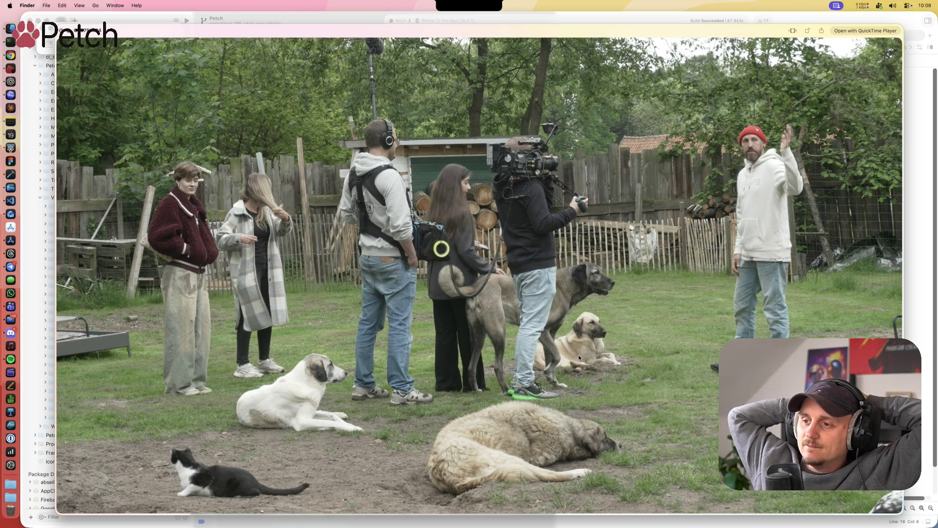
Step: Keep the C0075.MP4 preview paused at 00:01 on the film crew among dogs
mouse_move(646, 232)
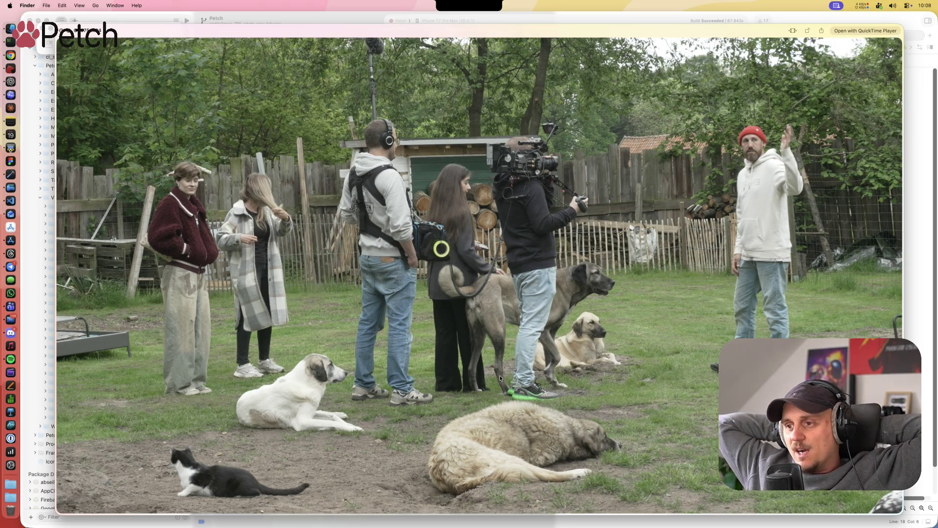
mouse_move(600, 492)
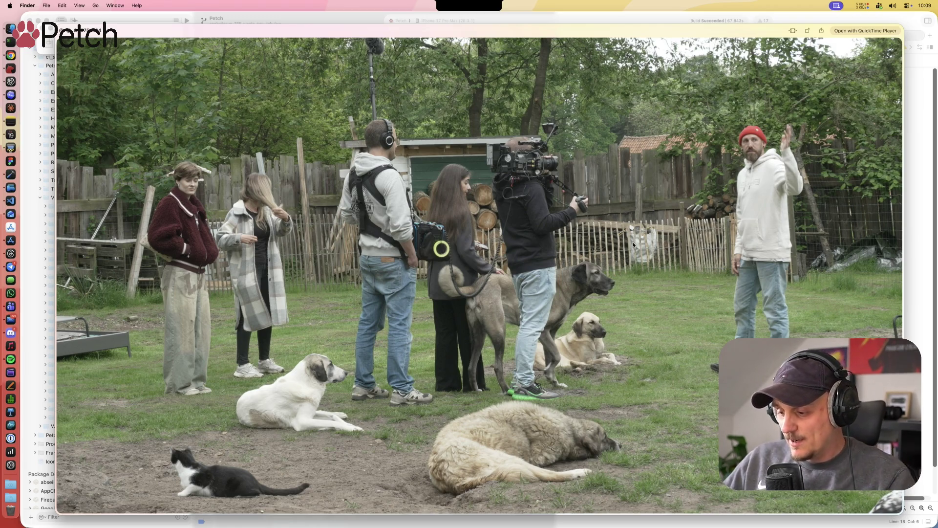
mouse_move(646, 258)
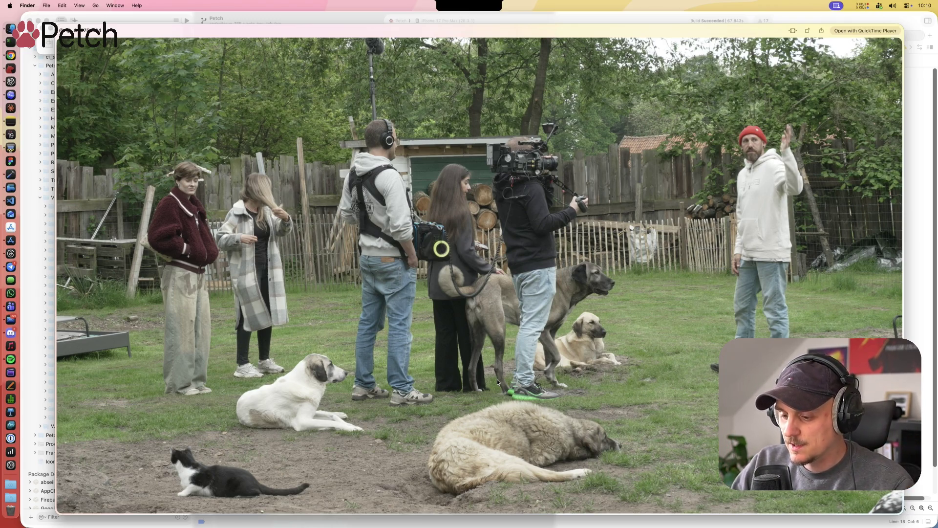
mouse_move(561, 369)
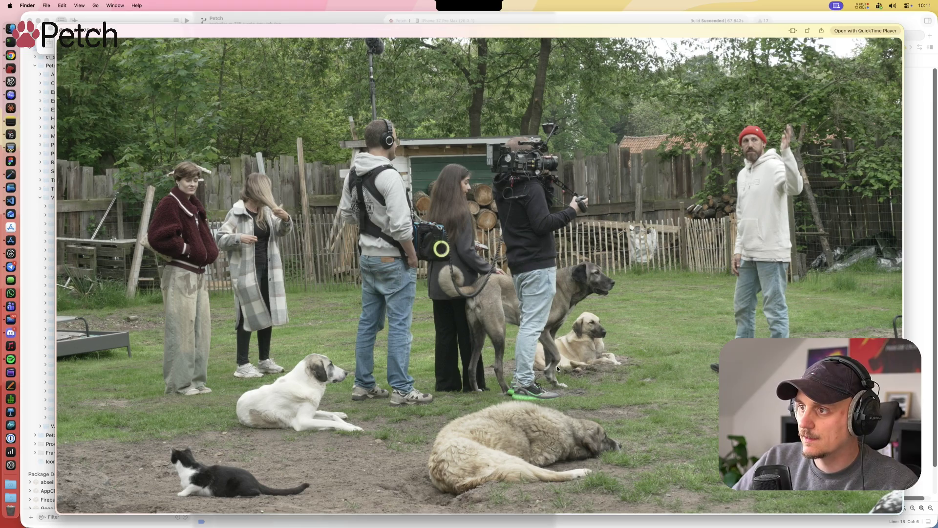
mouse_move(780, 227)
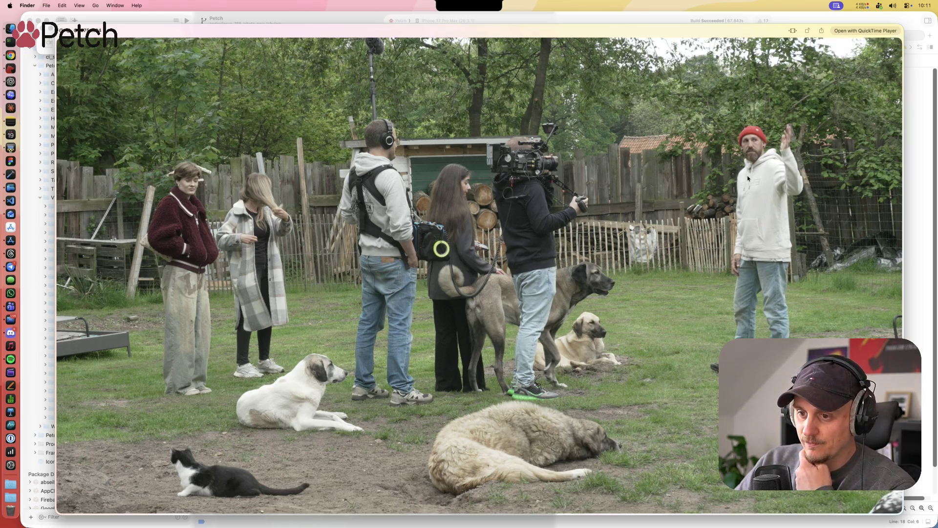
mouse_move(696, 254)
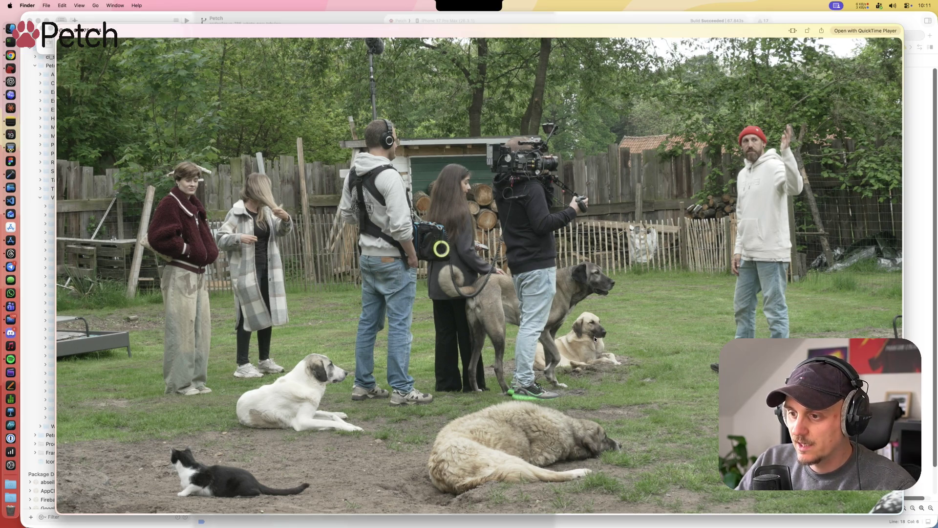
mouse_move(756, 216)
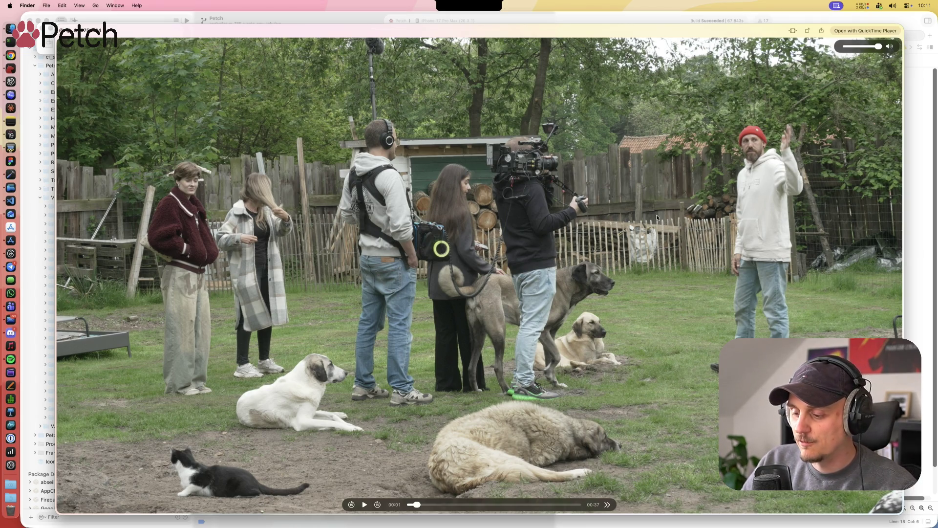
mouse_move(666, 216)
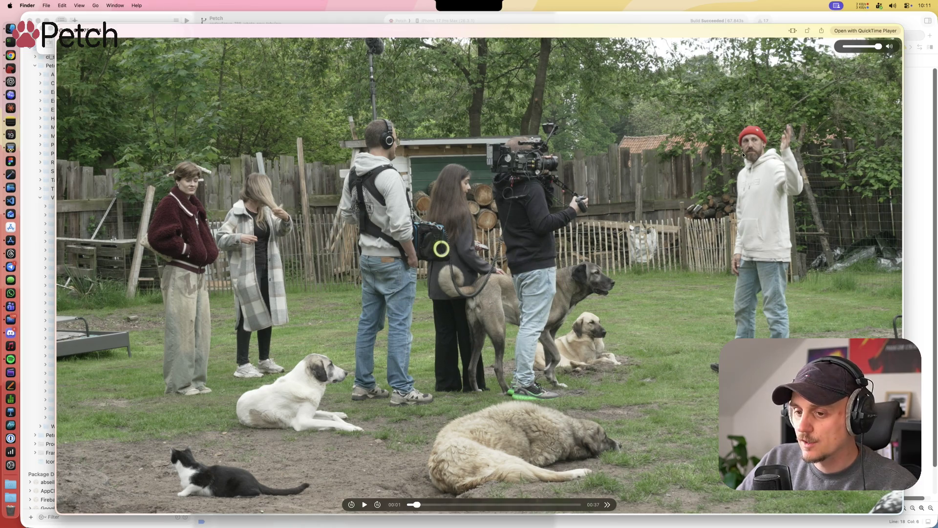
Step: Close the C0075.MP4 preview, skim C0078.MP4 and the next three clips, then close Quick Look
key(space)
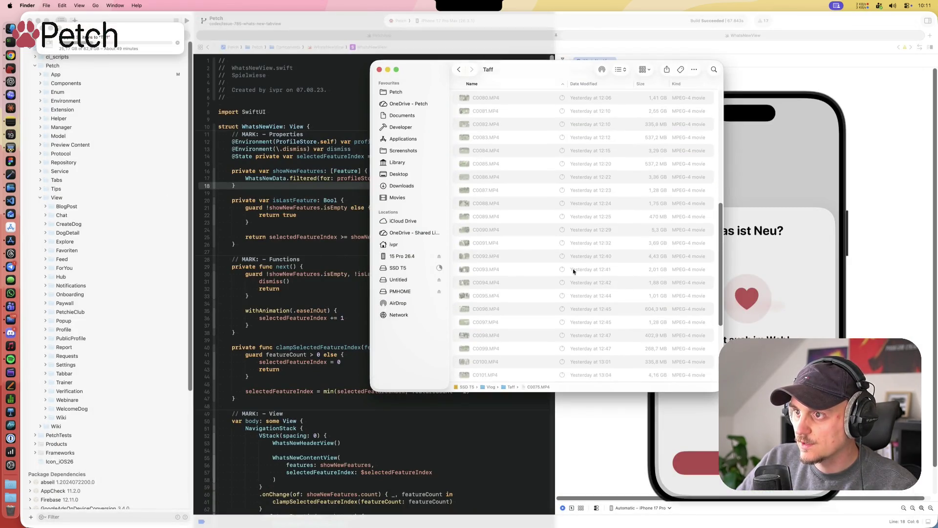
scroll(567, 266, up, 5)
click(519, 210)
key(space)
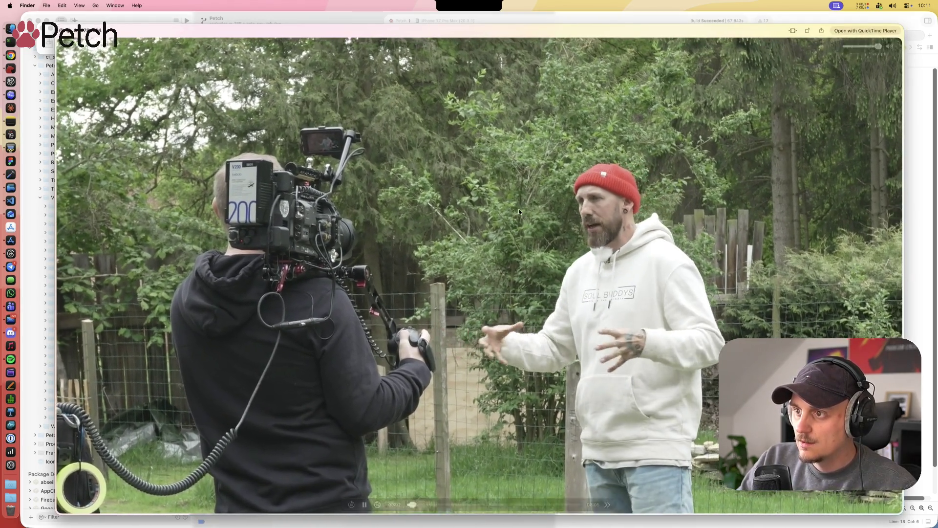
key(Down)
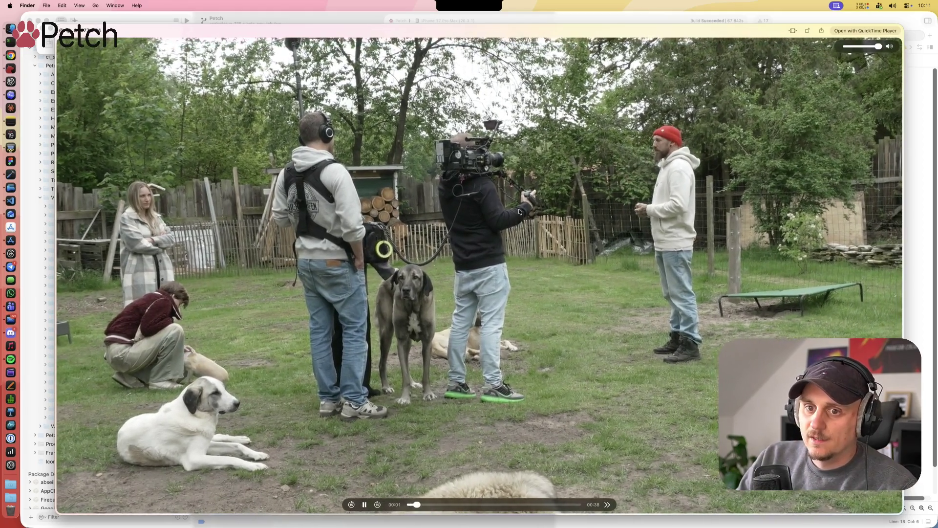
key(Down)
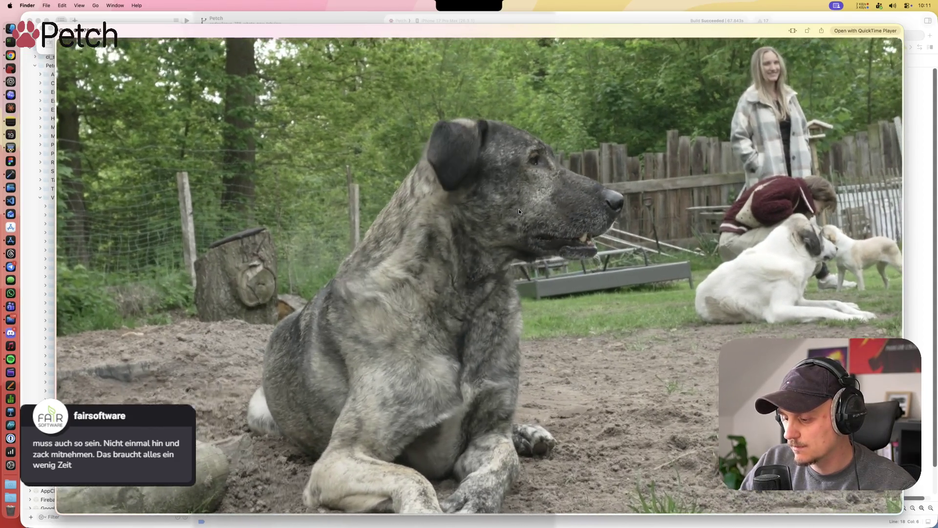
key(Down)
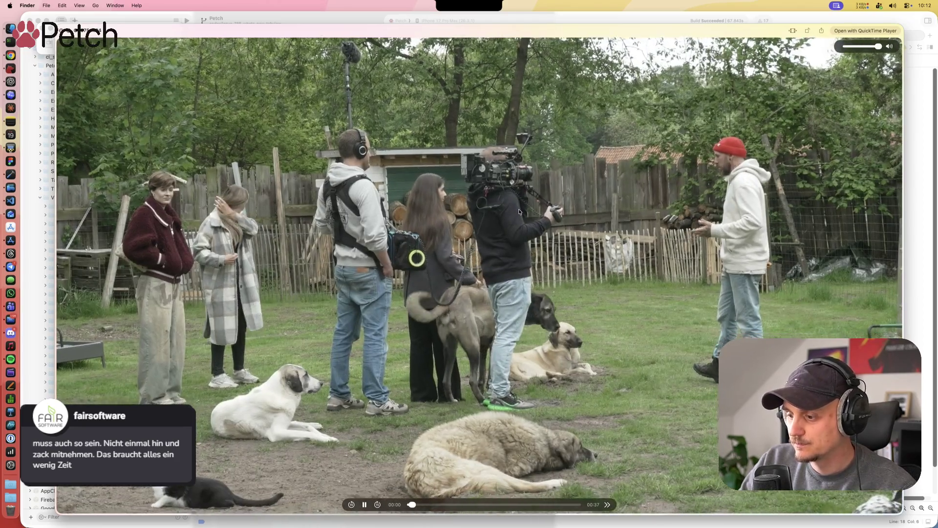
key(space)
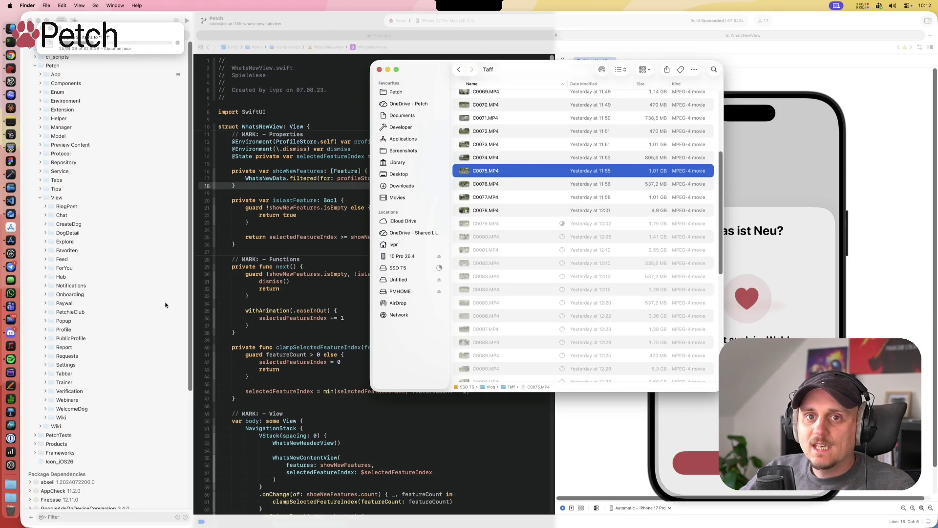
Step: Bring the Chrome window with pull request #786 'Whats-New-Seite als TabView umbauen' to the front
right_click(11, 55)
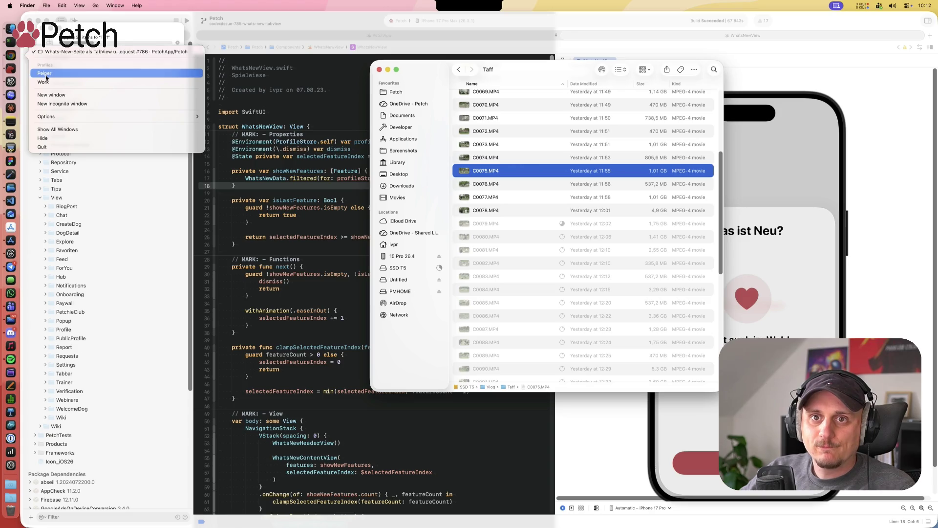
click(163, 127)
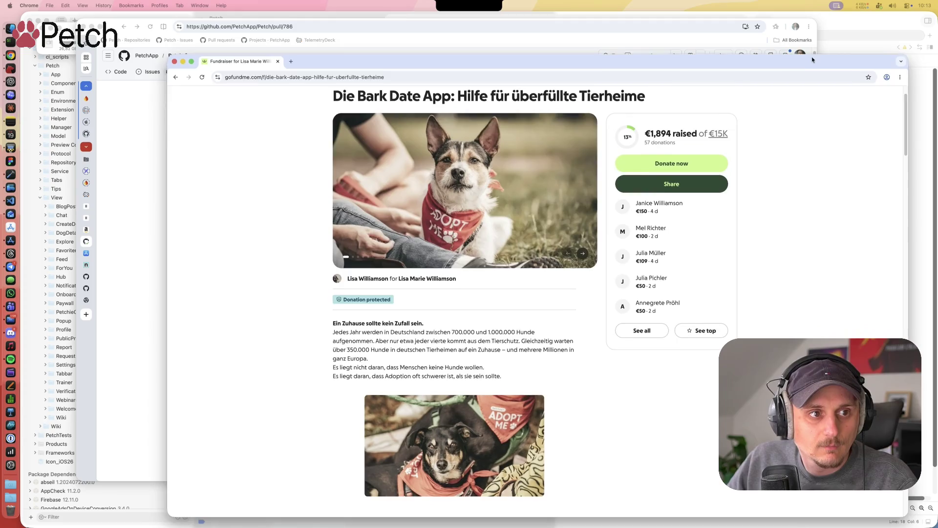
Step: Move the Bark Date fundraiser window up-left, enlarge it, and zoom the page to 125%
drag(811, 60, 734, 39)
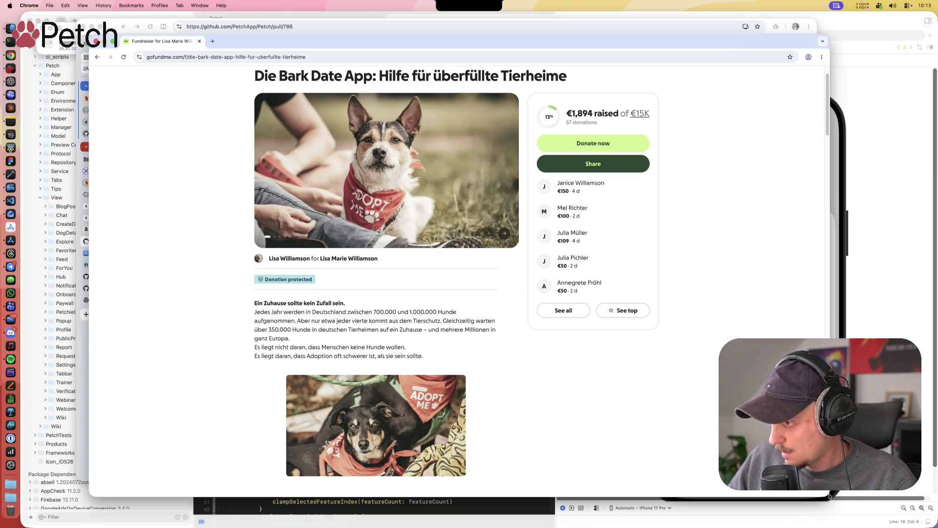
drag(829, 499, 929, 527)
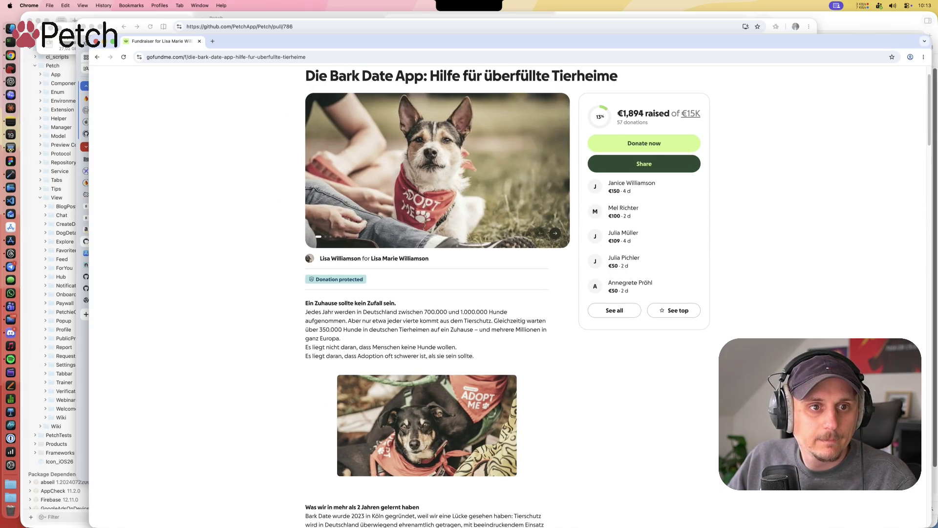
key(super+plus)
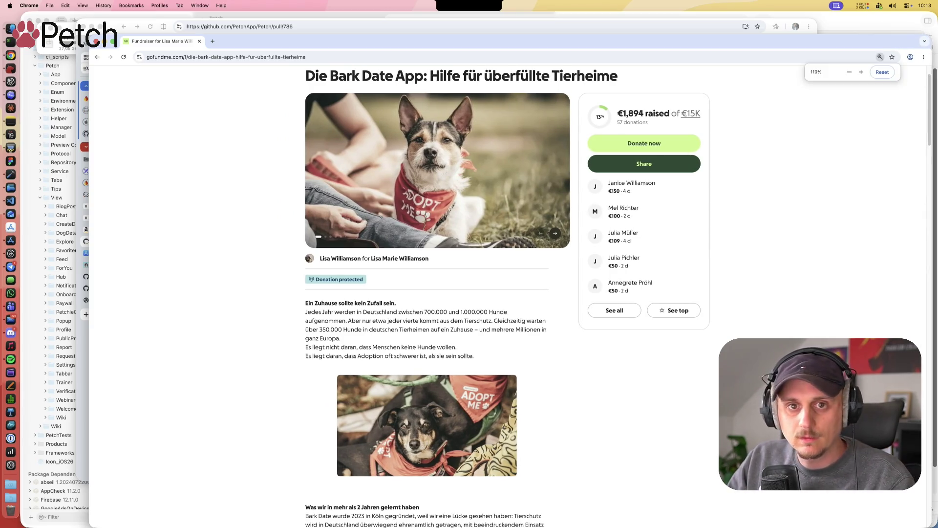
key(super+equal)
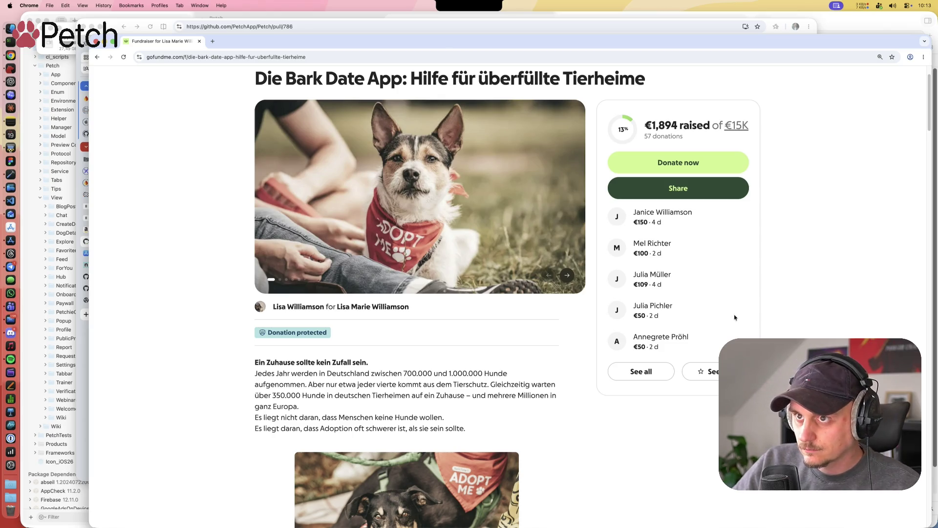
scroll(728, 318, up, 1)
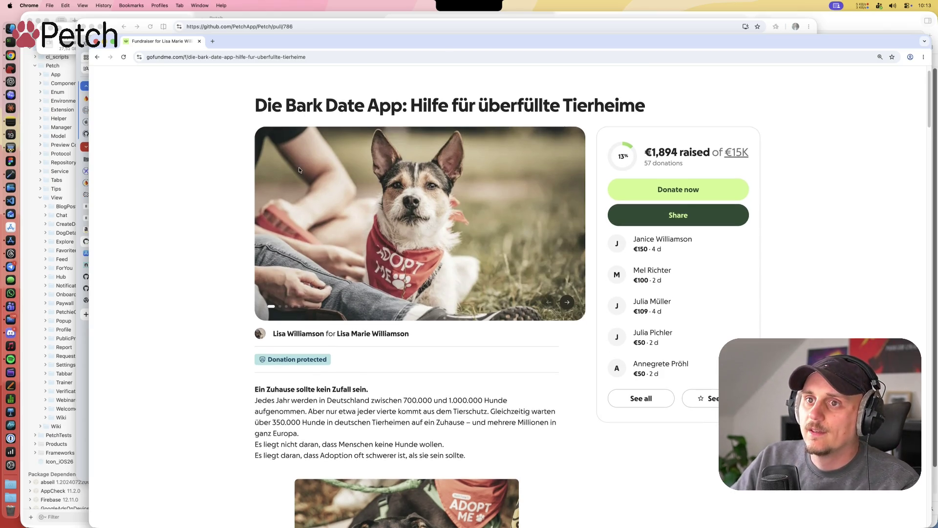
Step: Select and deselect the fundraiser title, then scroll down toward 'Warum das System hängt'
drag(255, 105, 650, 103)
click(650, 103)
scroll(486, 401, down, 3)
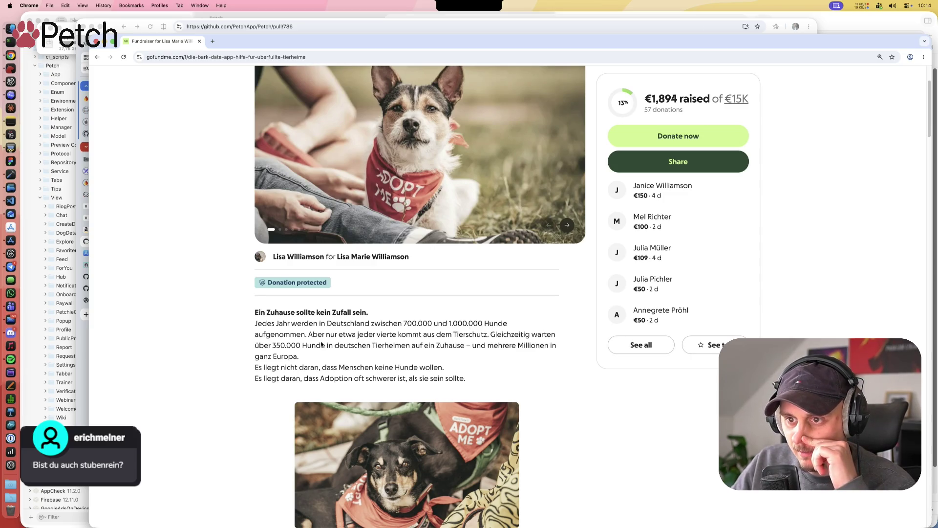
scroll(441, 339, down, 2)
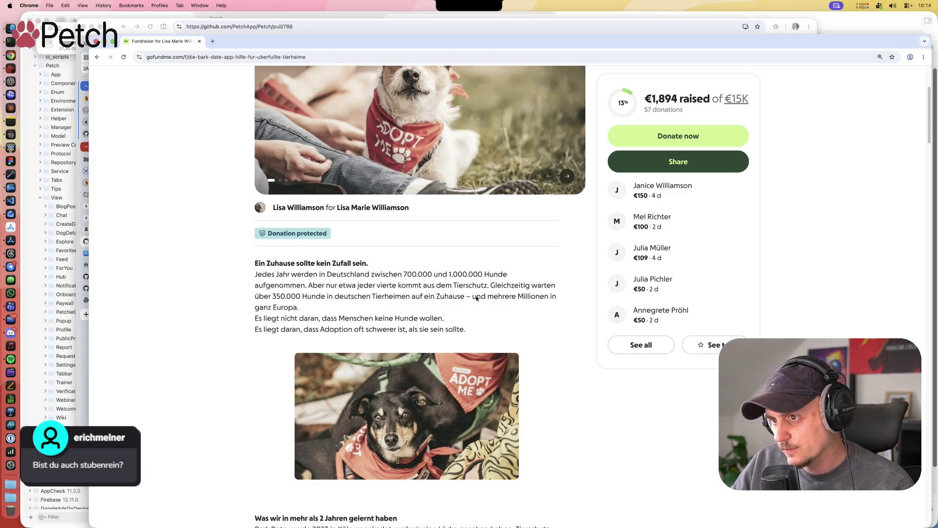
scroll(480, 304, down, 1)
scroll(313, 294, down, 1)
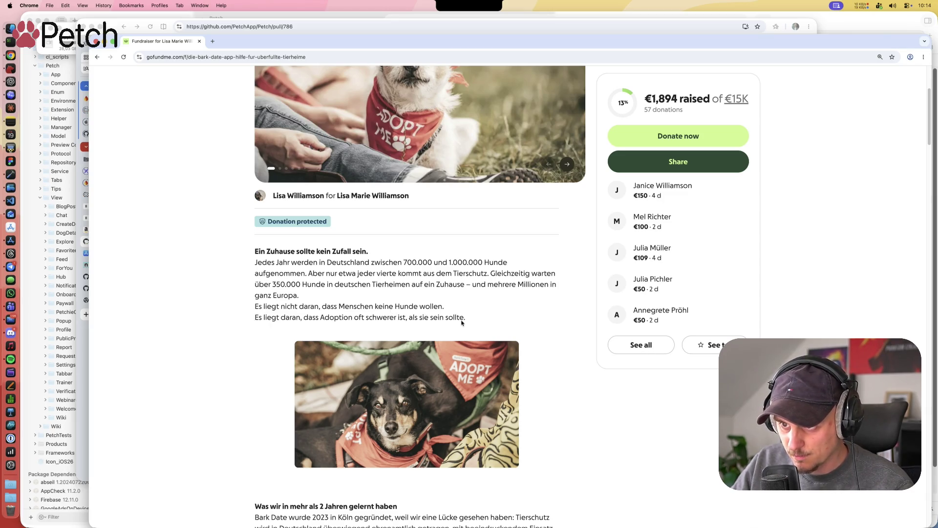
scroll(465, 324, down, 6)
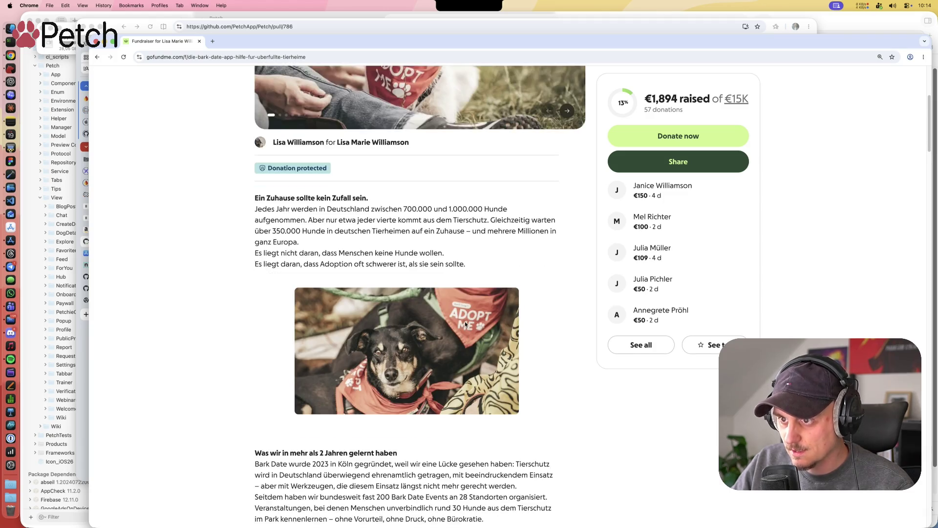
Step: Keep scrolling the story down to the 'Die Bark Date App wird:' list of goals
scroll(513, 318, down, 1)
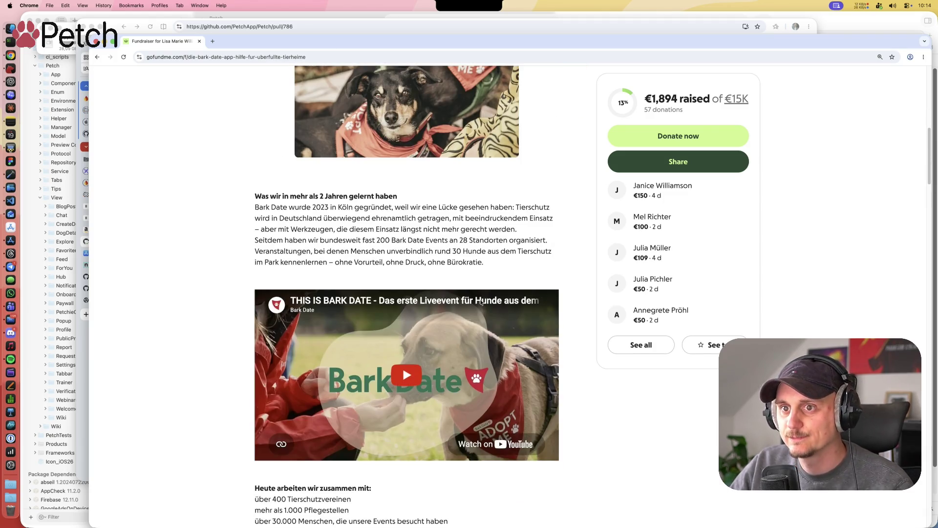
scroll(473, 234, down, 1)
scroll(476, 235, down, 4)
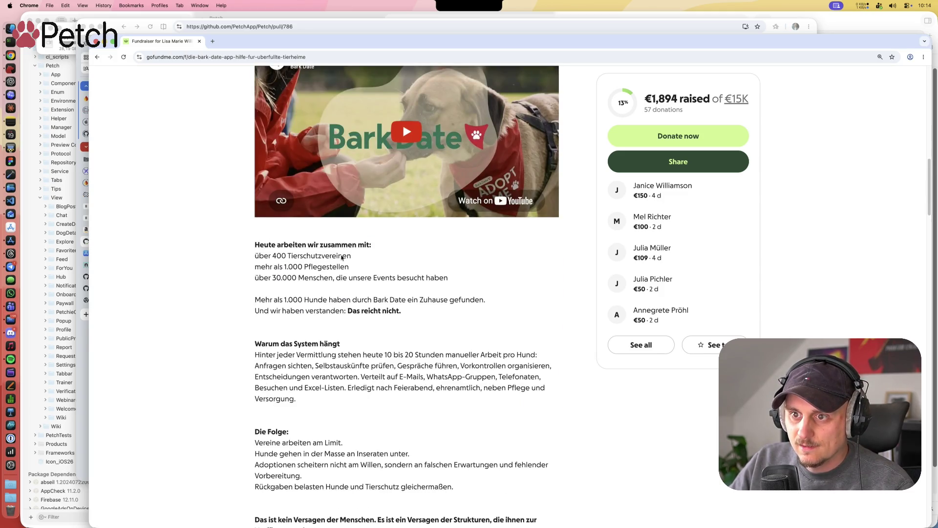
scroll(478, 236, up, 1)
scroll(477, 237, down, 3)
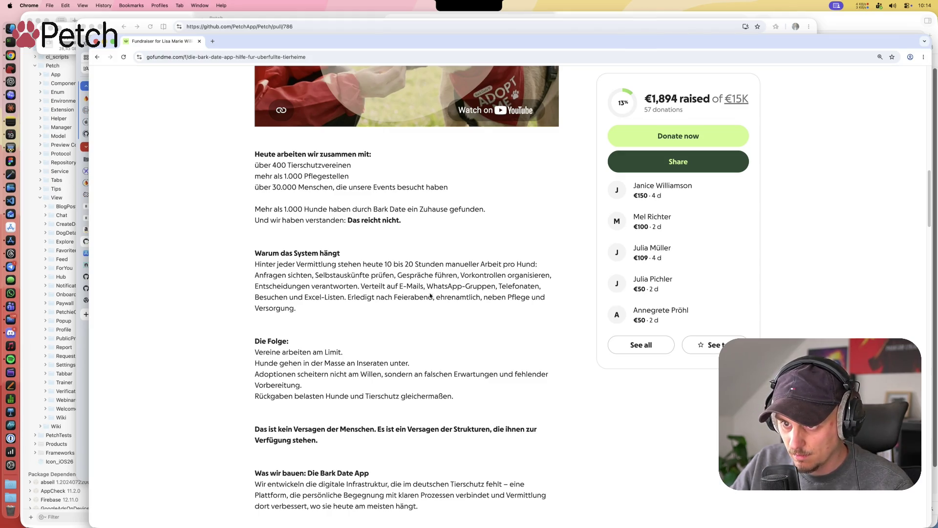
scroll(427, 320, down, 2)
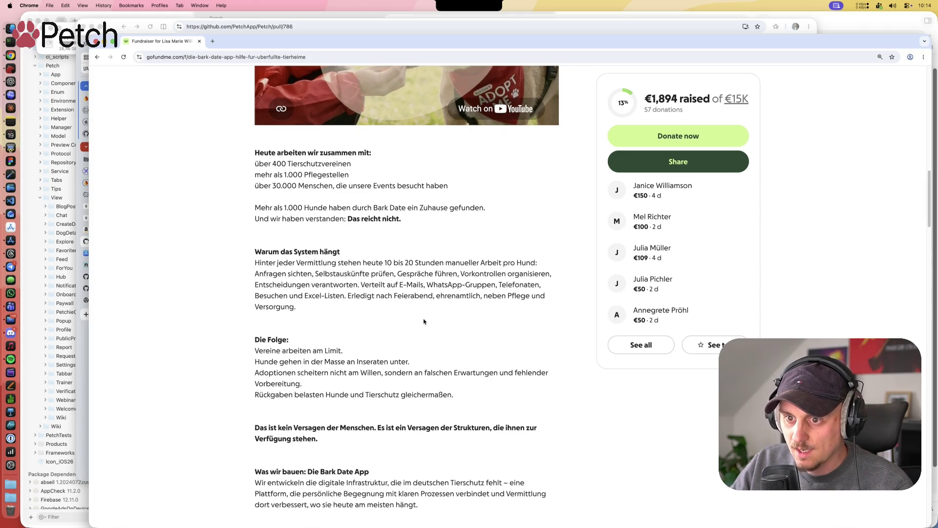
scroll(424, 321, down, 4)
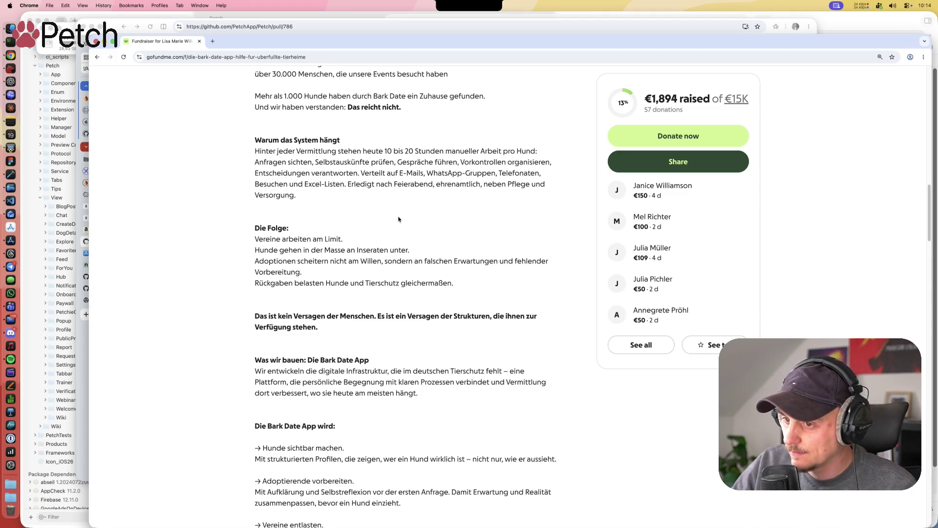
scroll(404, 242, down, 1)
scroll(276, 268, down, 3)
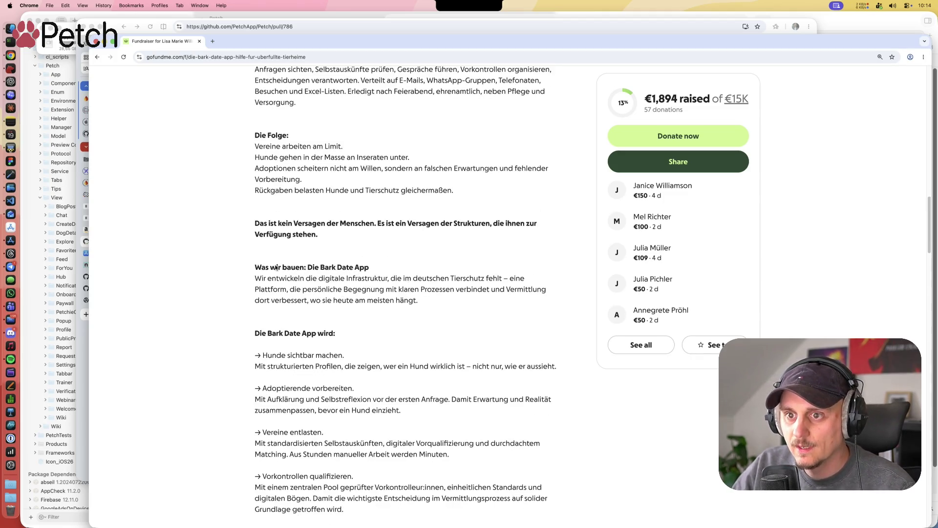
scroll(255, 268, down, 1)
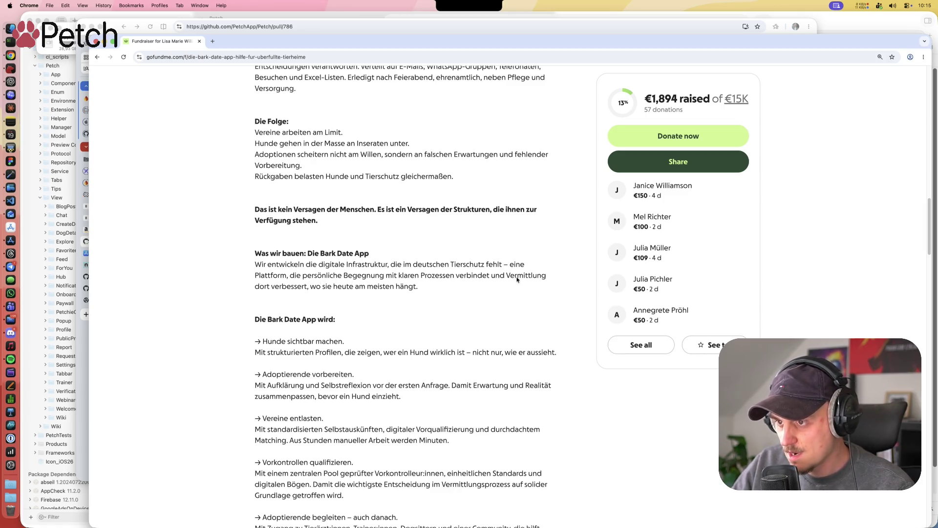
Step: Scroll past the five Bark Date App goals to 'Warum das gerade jetzt entscheidend ist'
scroll(404, 296, down, 1)
scroll(375, 280, down, 2)
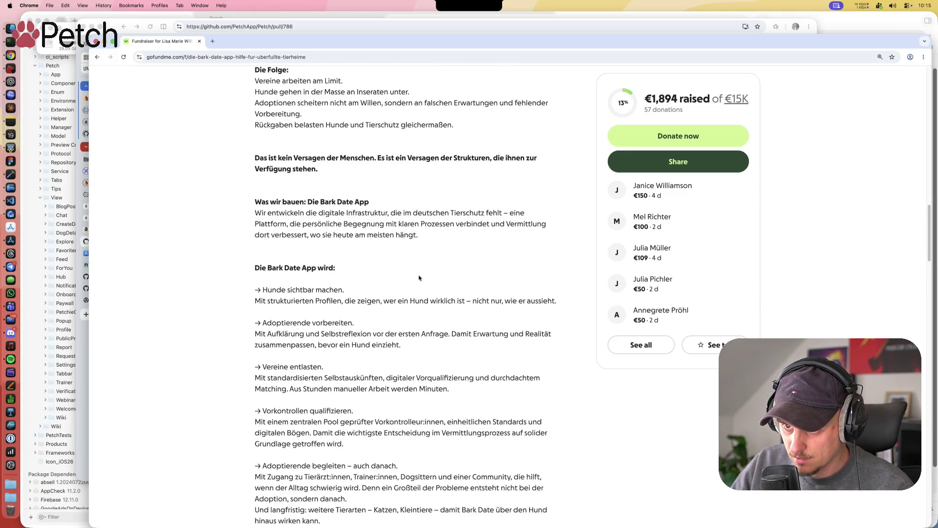
scroll(270, 275, down, 1)
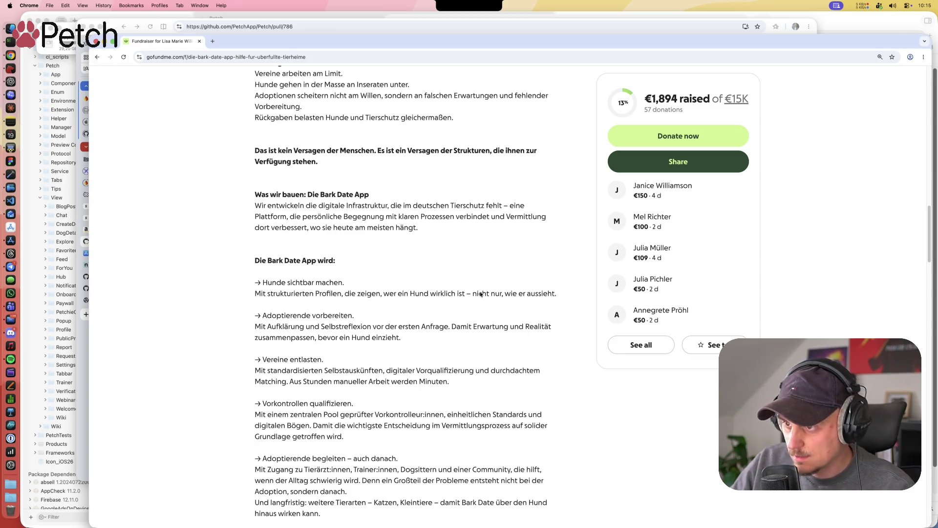
scroll(545, 297, down, 1)
scroll(546, 297, down, 3)
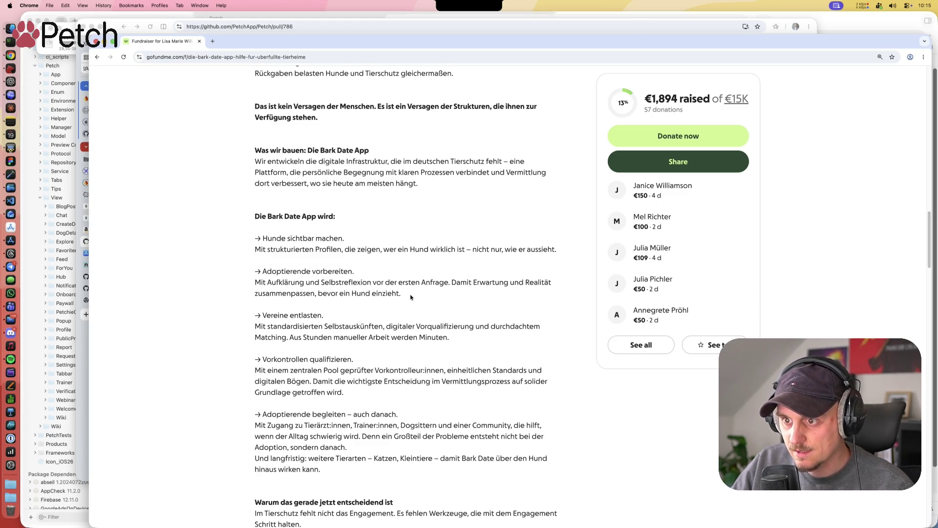
scroll(409, 295, down, 3)
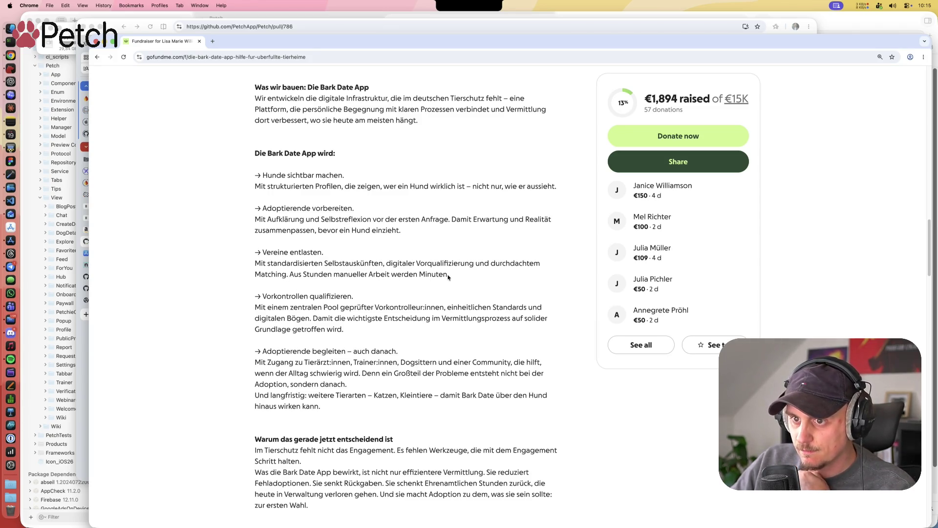
Step: Scroll down to 'Was deine Spende konkret bewirkt' and its 25 € to 5.000 € donation tiers
scroll(437, 279, down, 3)
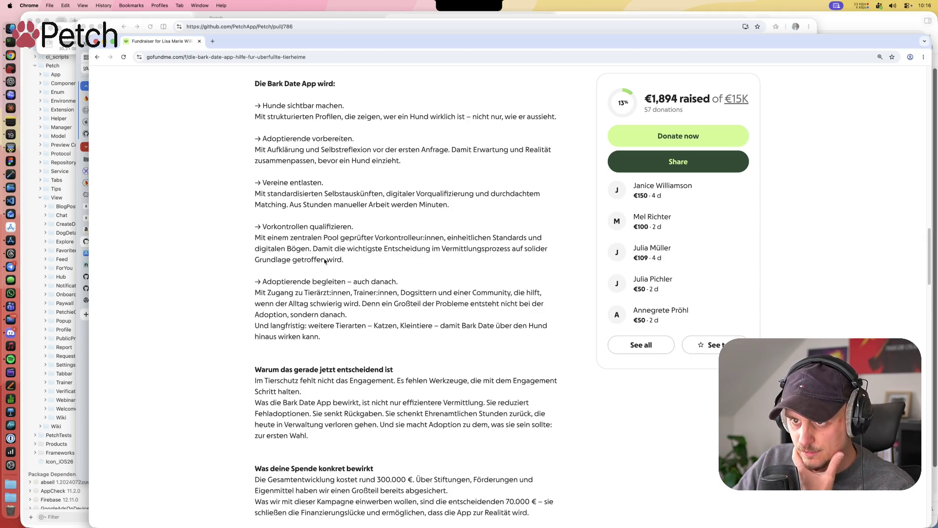
scroll(245, 264, down, 1)
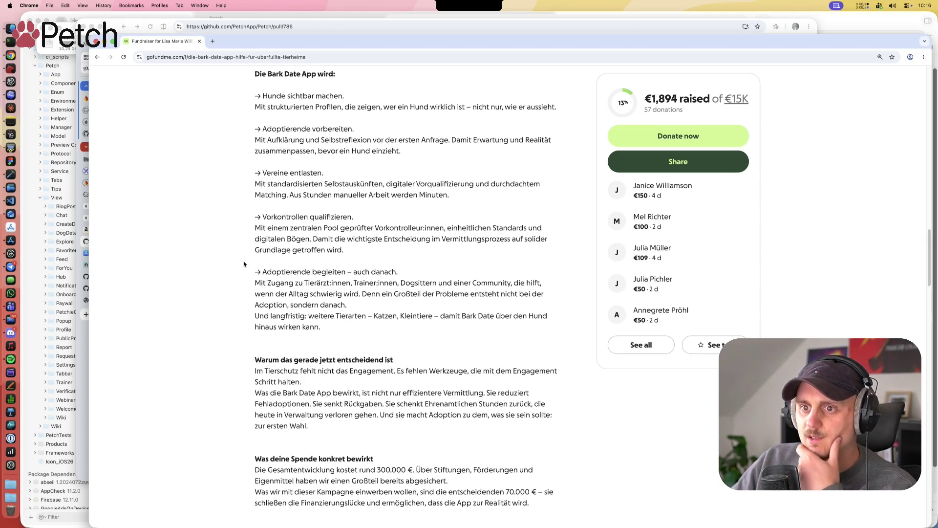
scroll(244, 264, down, 1)
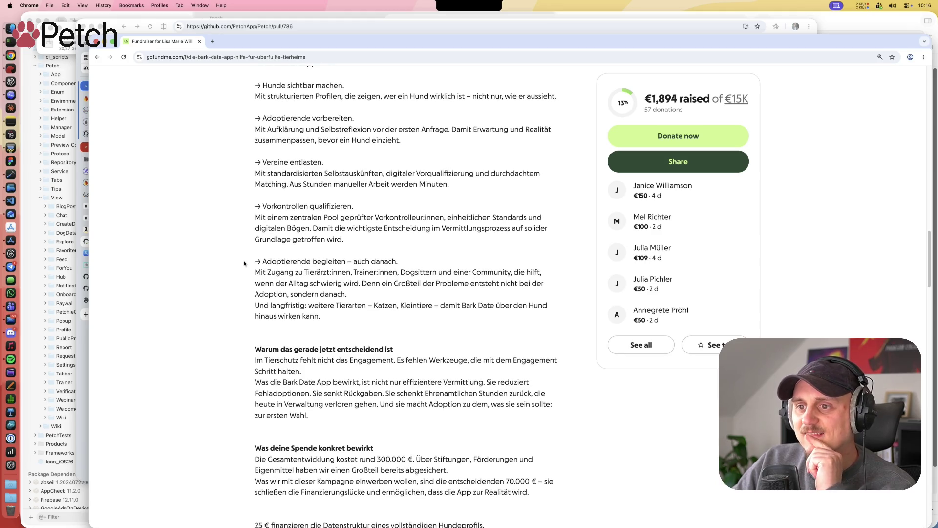
scroll(244, 264, down, 3)
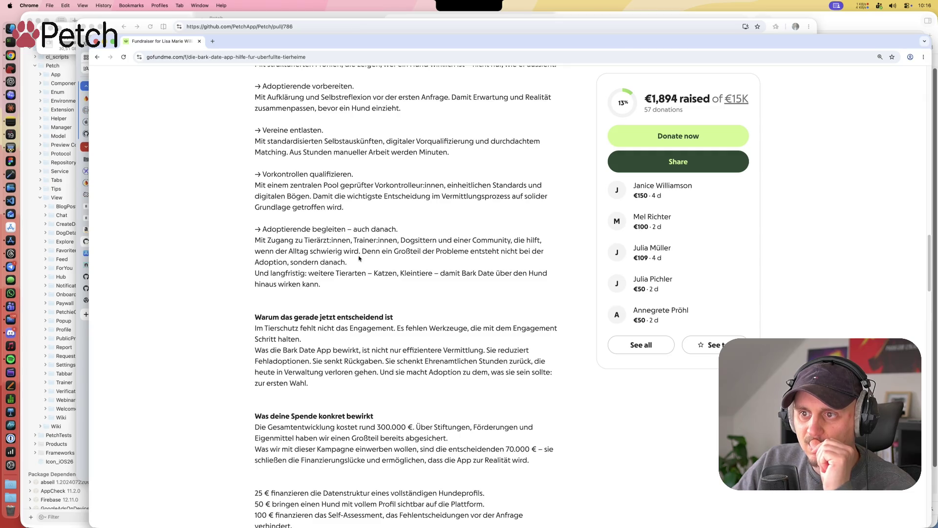
scroll(360, 258, down, 1)
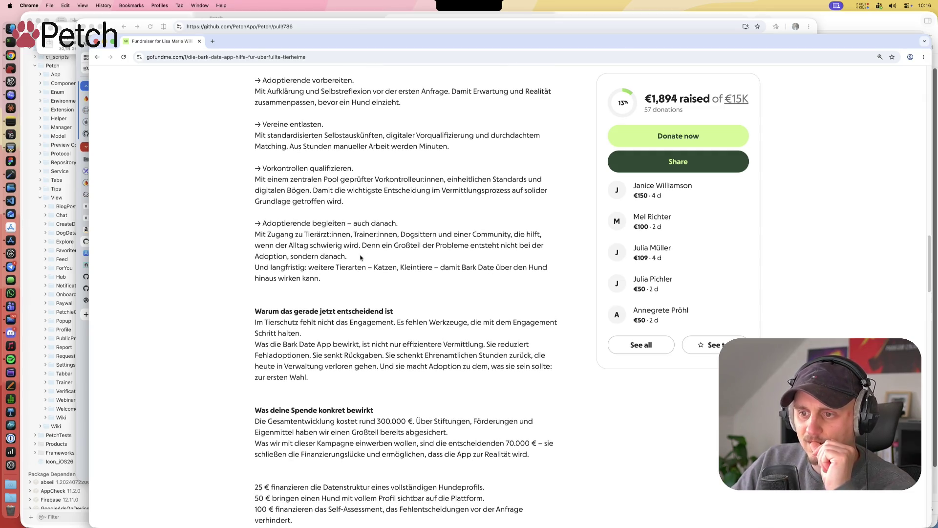
scroll(364, 258, down, 2)
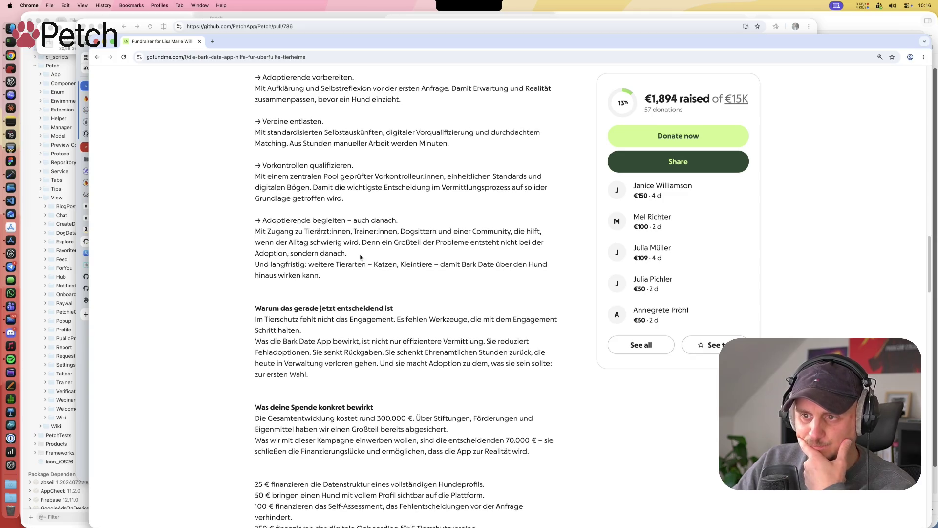
scroll(370, 258, down, 5)
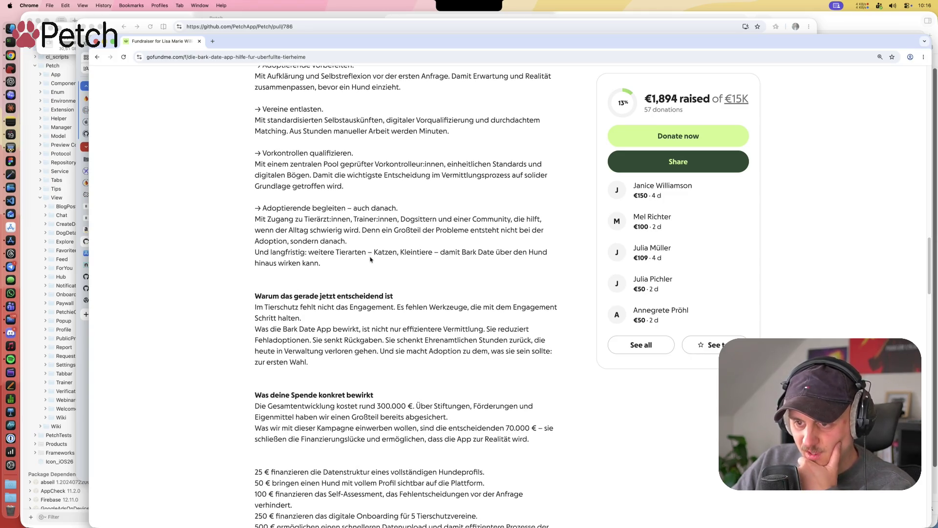
scroll(370, 261, down, 2)
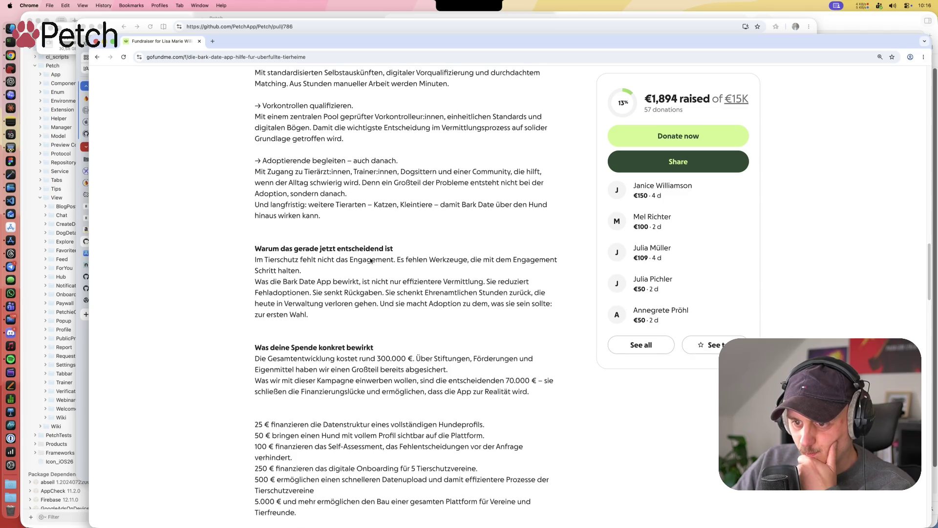
scroll(370, 261, down, 7)
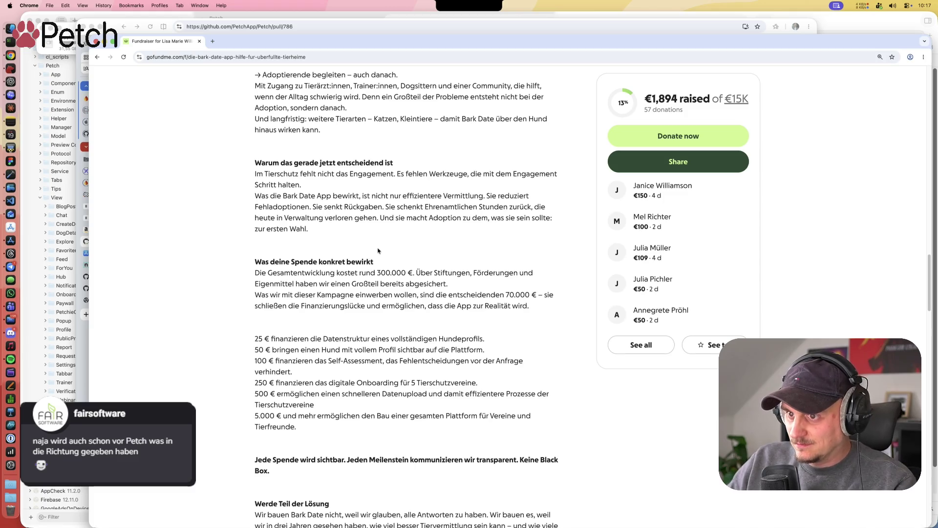
Step: Scroll down the fundraiser story to the Bark Date merch shop links
scroll(381, 251, down, 2)
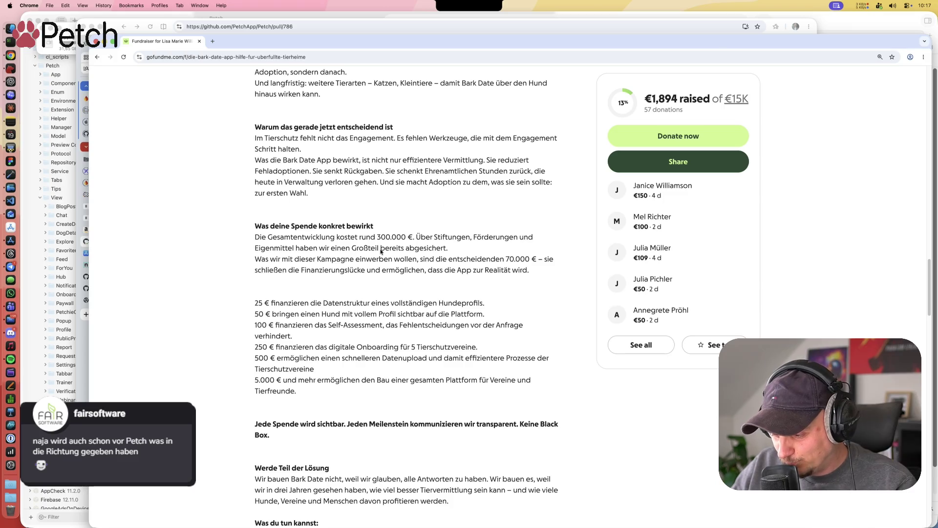
scroll(380, 251, down, 1)
scroll(381, 251, down, 1)
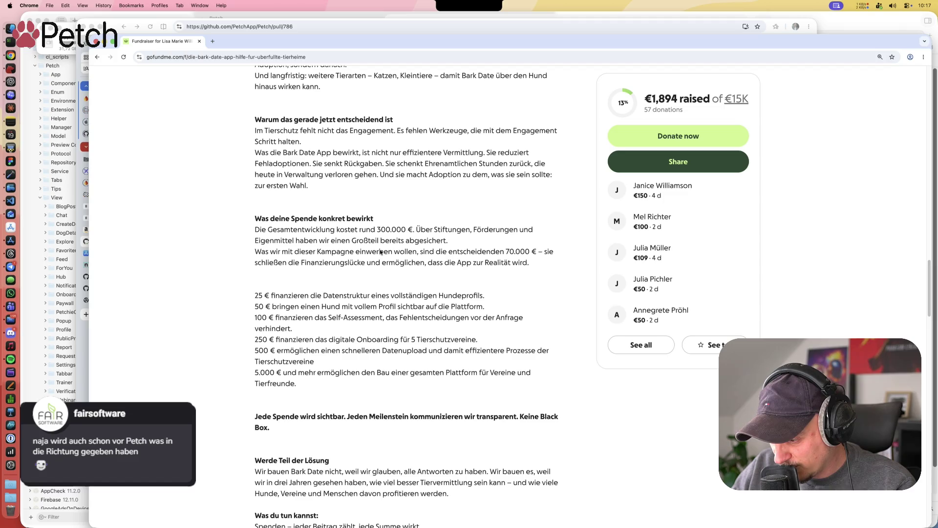
scroll(381, 252, down, 3)
scroll(381, 253, down, 2)
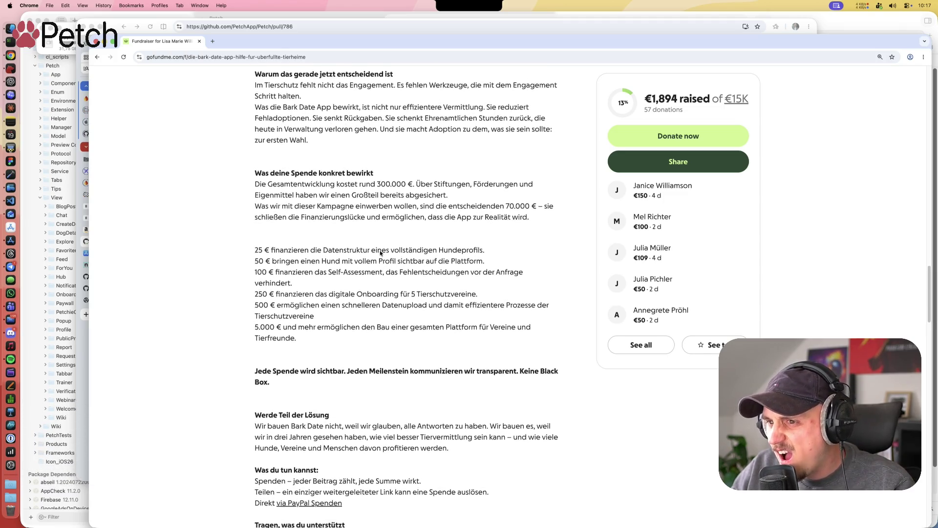
scroll(381, 253, down, 8)
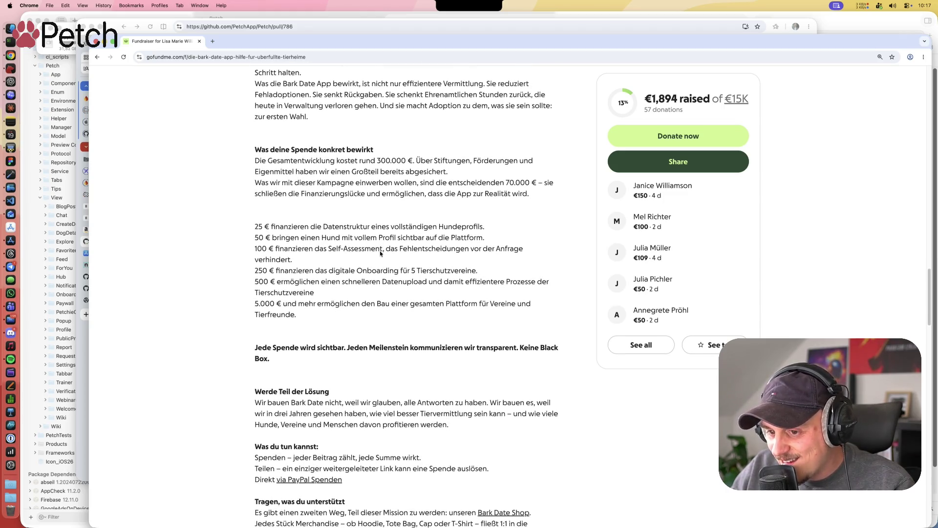
scroll(380, 253, down, 15)
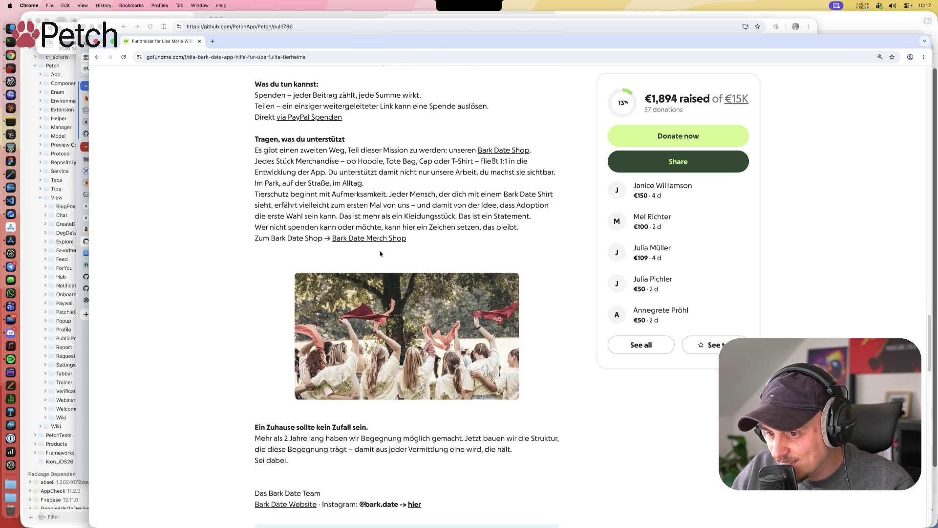
Step: Scroll back up to the title 'Die Bark Date App: Hilfe für überfüllte Tierheime'
scroll(380, 253, up, 20)
scroll(381, 253, up, 20)
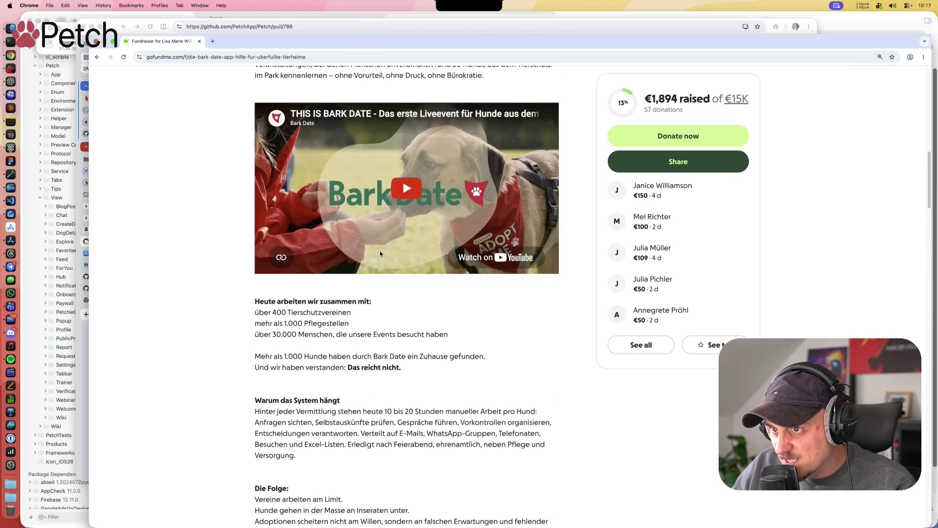
scroll(394, 248, up, 4)
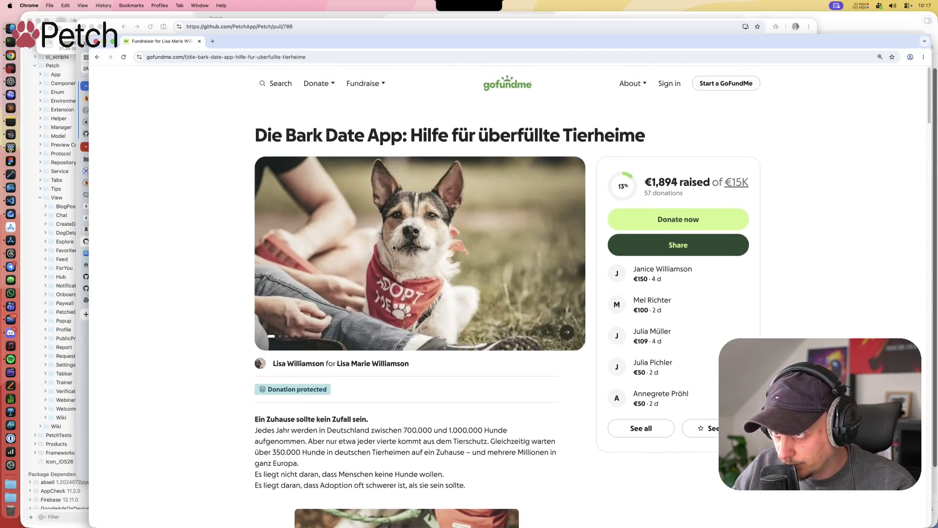
Step: Deselect the title, then scroll past the video and 'Werde Teil der Lösung' to 'Tragen, was du unterstützt'
drag(289, 156, 593, 151)
click(592, 151)
scroll(583, 246, down, 9)
scroll(583, 246, down, 20)
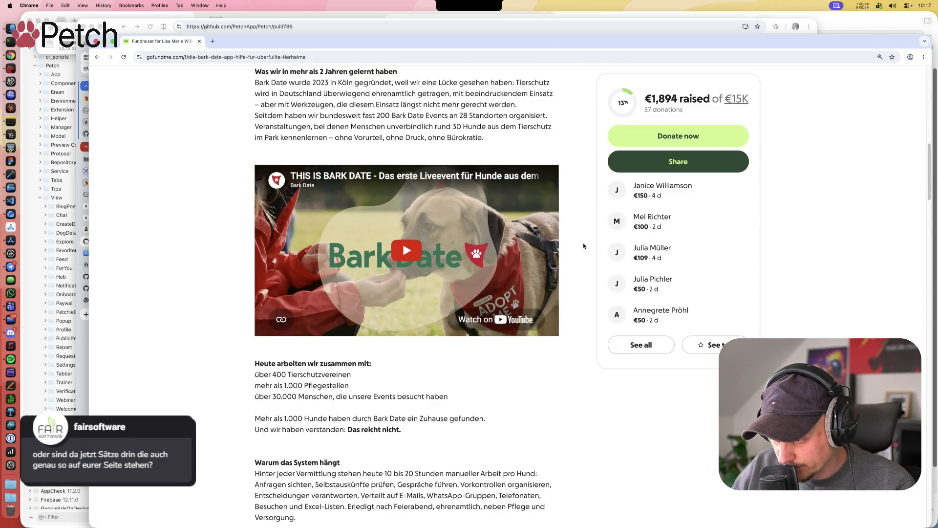
scroll(574, 283, down, 14)
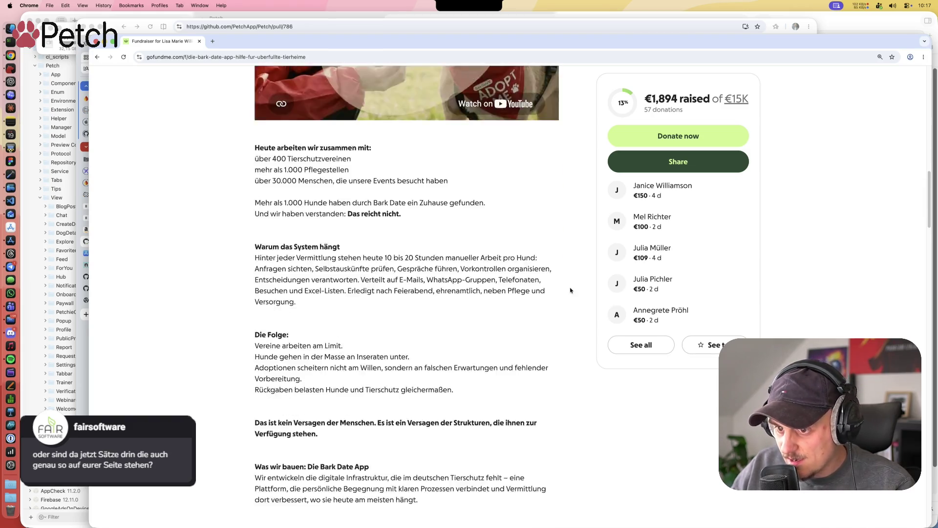
scroll(571, 290, down, 6)
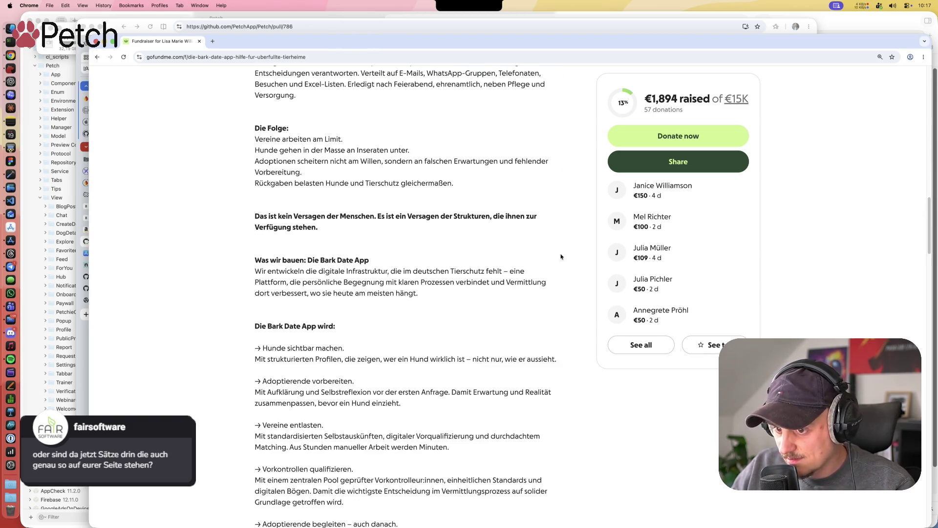
scroll(559, 259, down, 9)
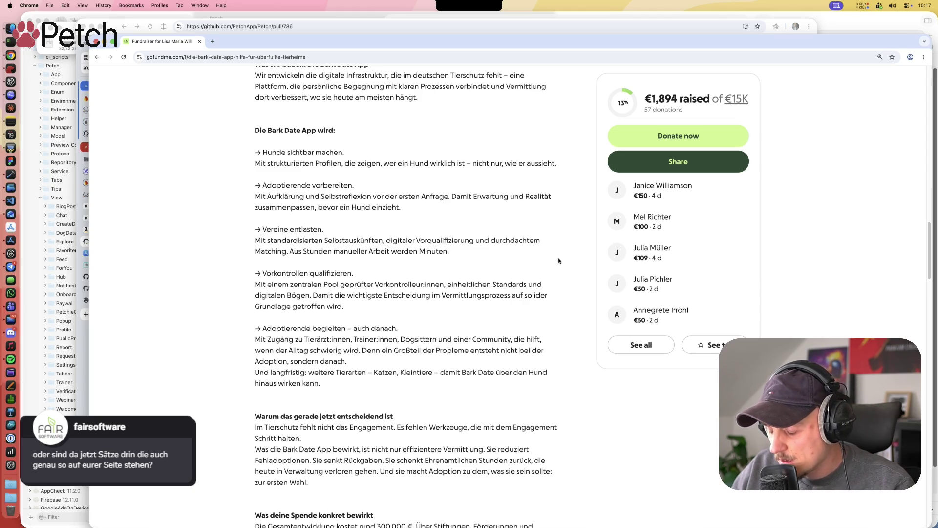
scroll(559, 260, down, 3)
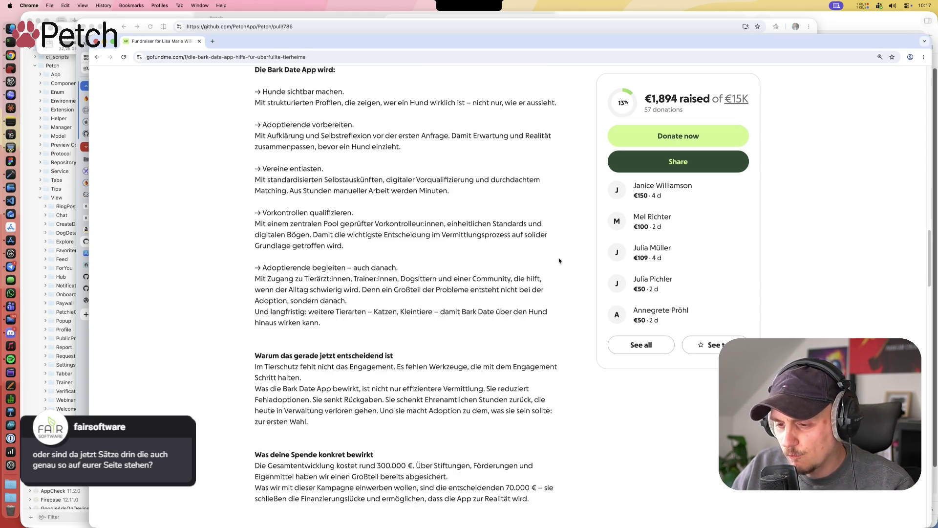
scroll(559, 260, down, 5)
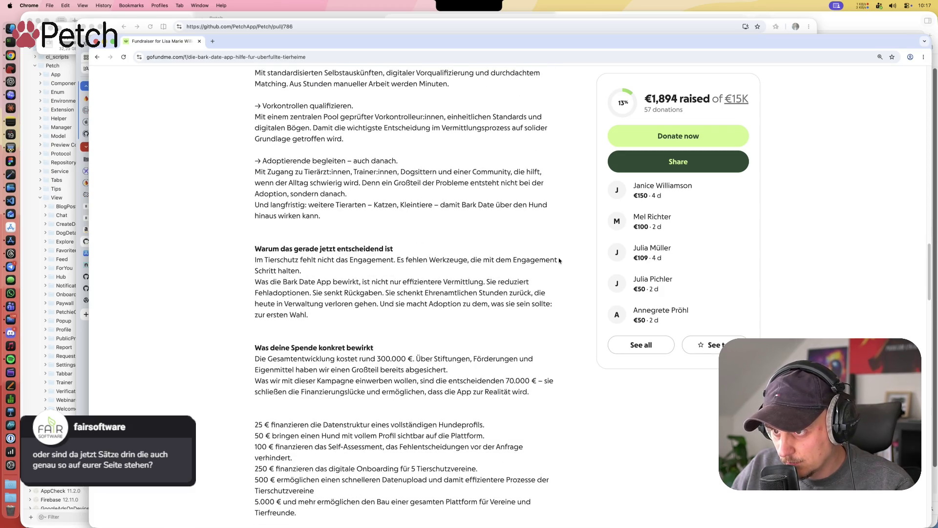
scroll(559, 260, down, 4)
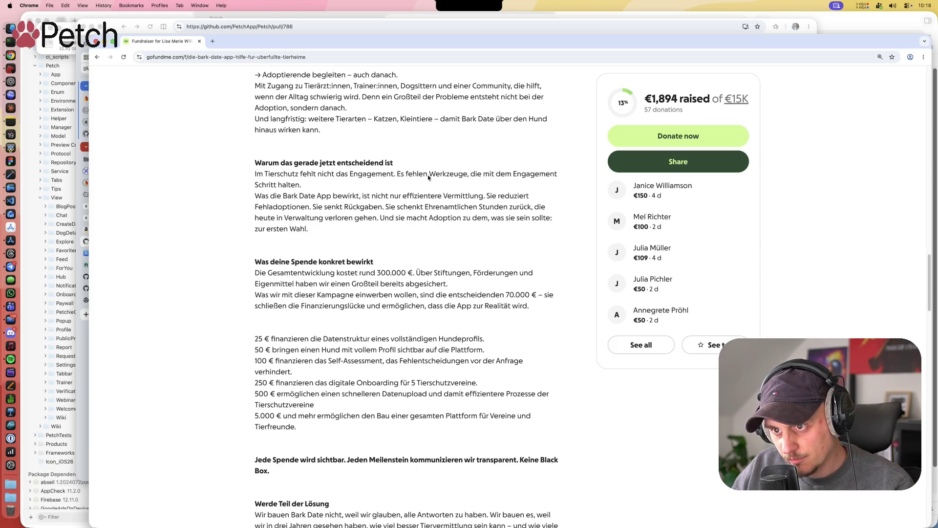
scroll(456, 340, down, 15)
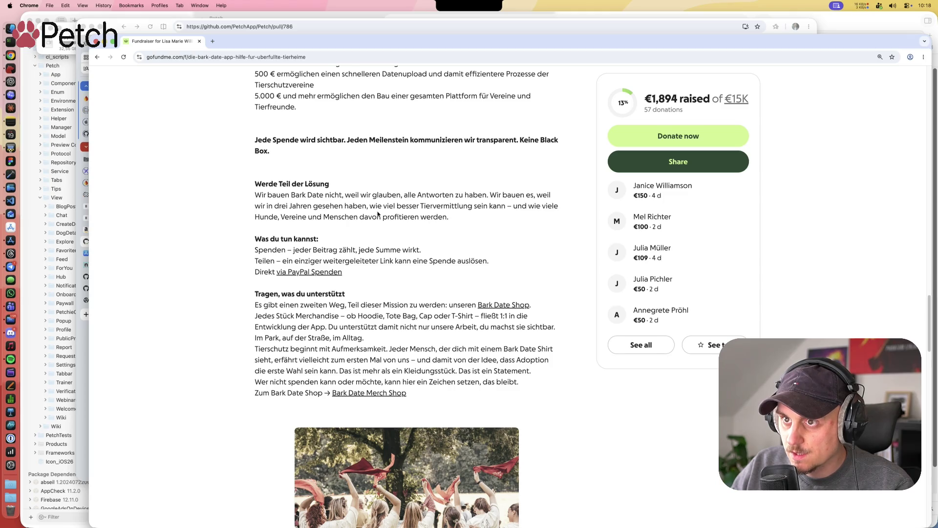
Step: Scroll to the GoFundMe Giving Guarantee box at the end of the fundraiser text
scroll(377, 213, up, 1)
scroll(378, 214, up, 5)
scroll(377, 213, down, 20)
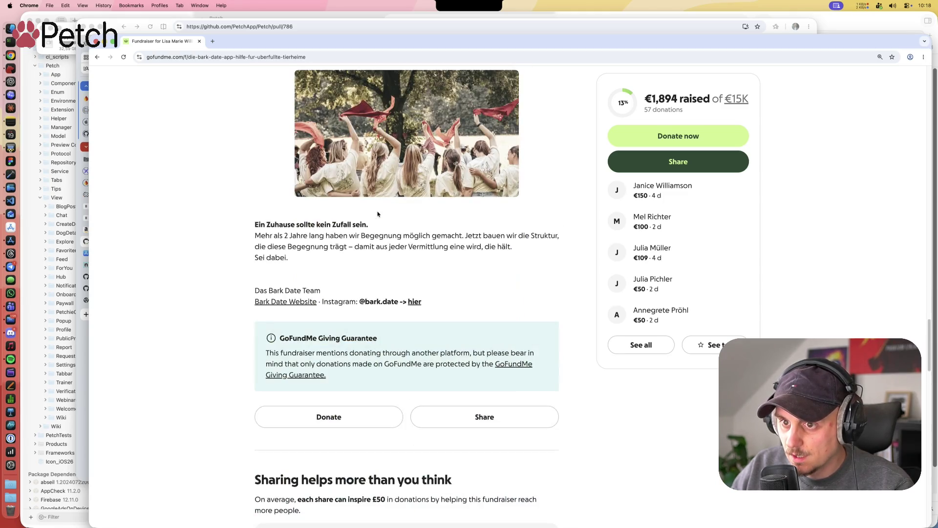
scroll(378, 214, down, 6)
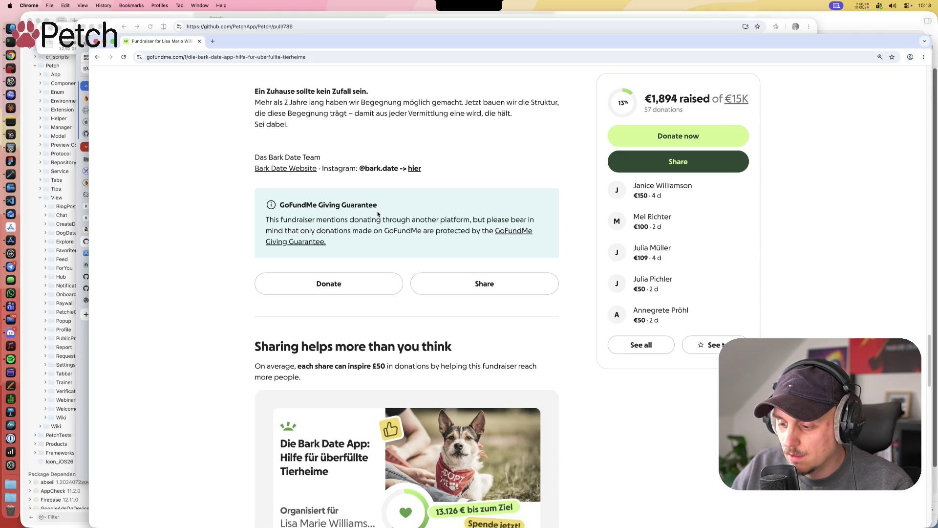
Step: Scroll back up past 'Die Folge' to 'Was wir bauen: Die Bark Date App'
scroll(378, 213, up, 8)
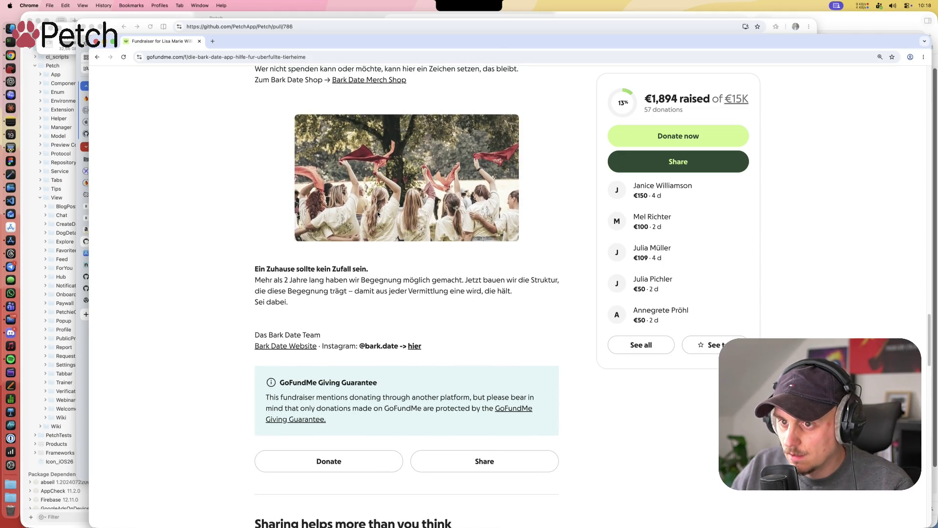
scroll(378, 213, up, 9)
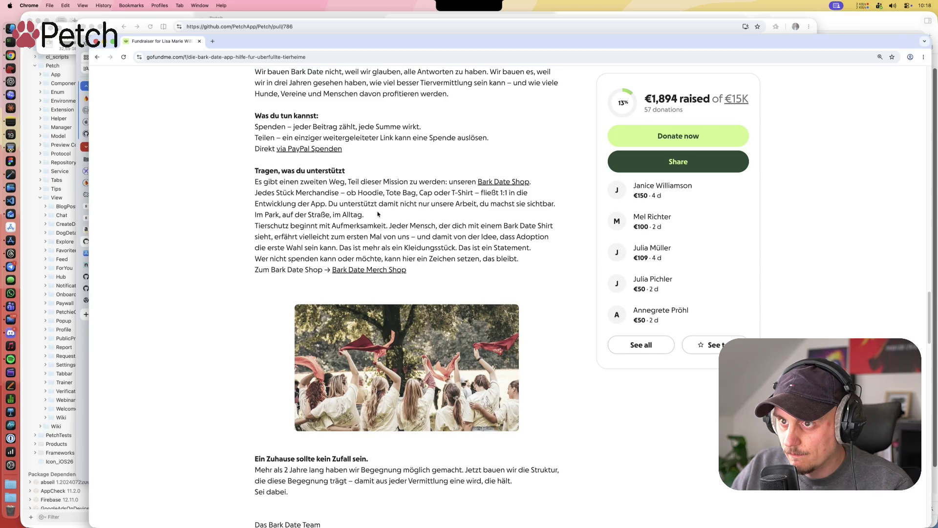
scroll(378, 214, up, 7)
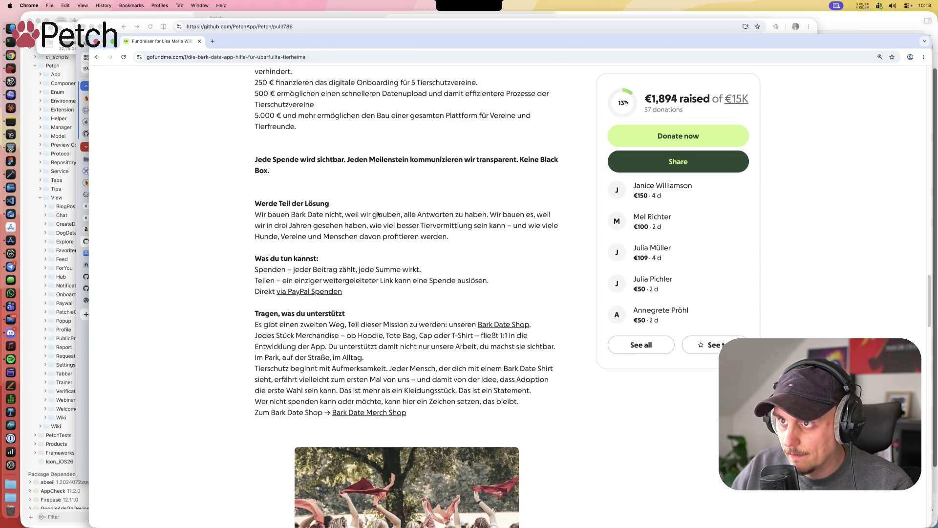
scroll(378, 214, up, 8)
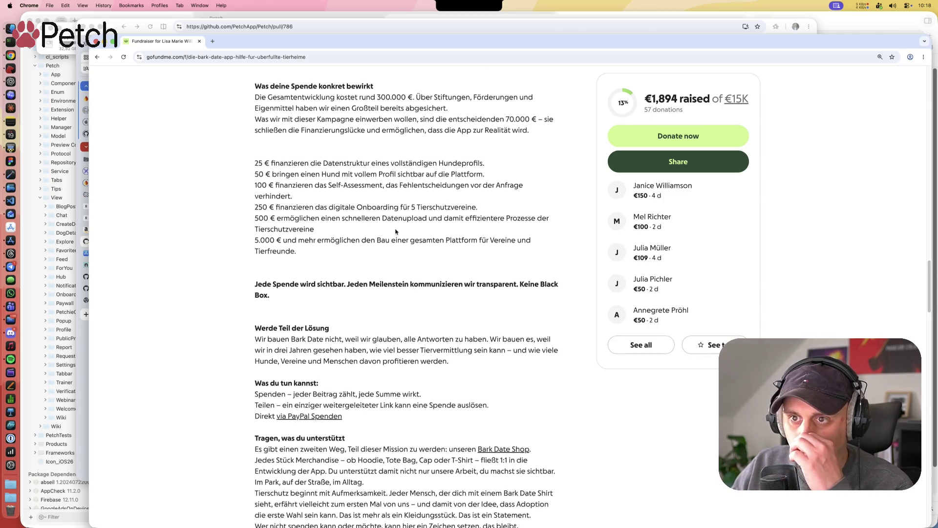
scroll(395, 231, up, 2)
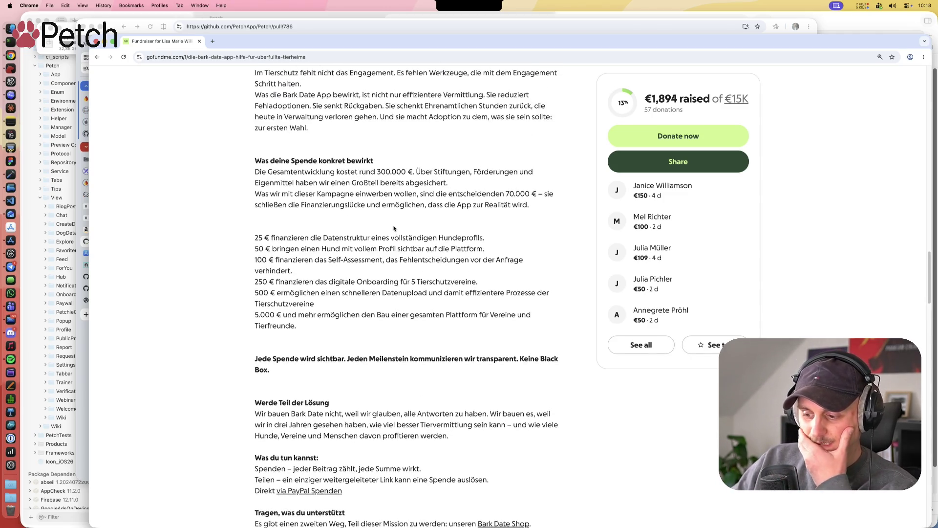
scroll(394, 227, up, 3)
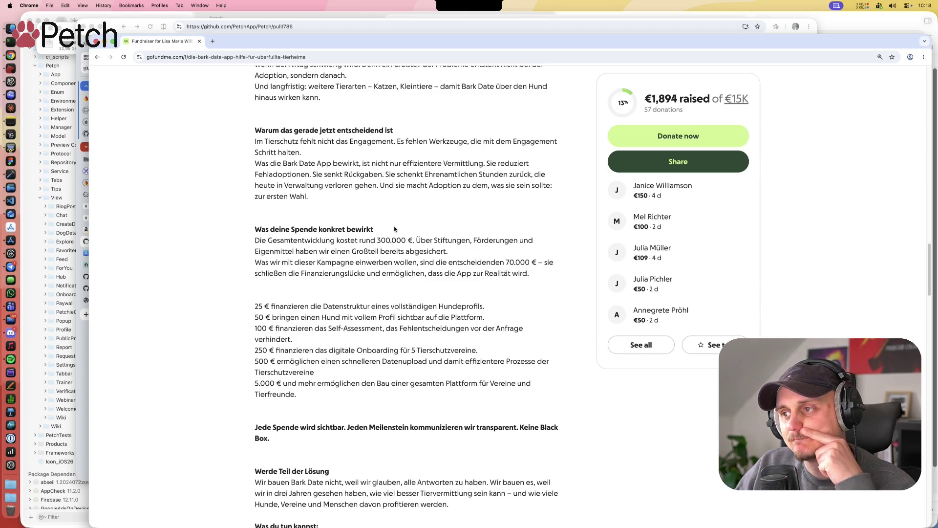
scroll(396, 228, up, 1)
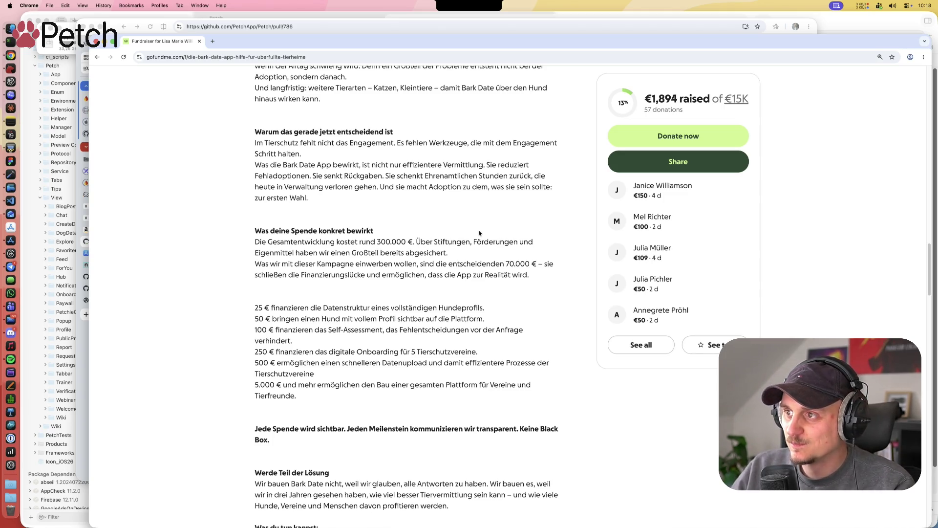
scroll(484, 234, up, 2)
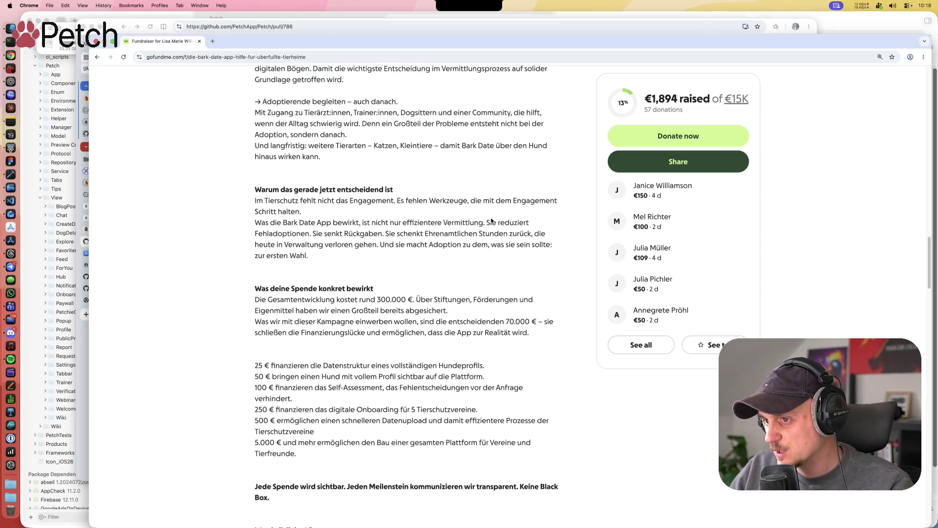
scroll(454, 262, up, 4)
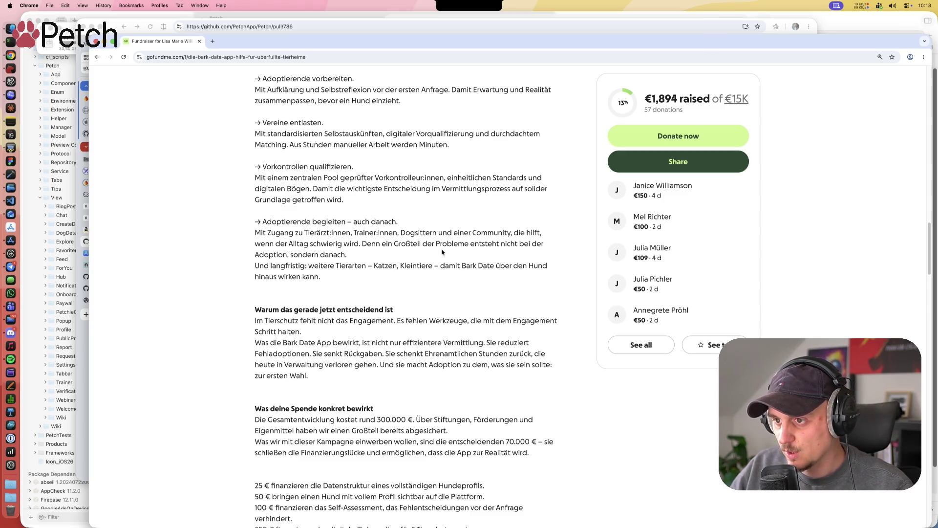
scroll(469, 253, up, 8)
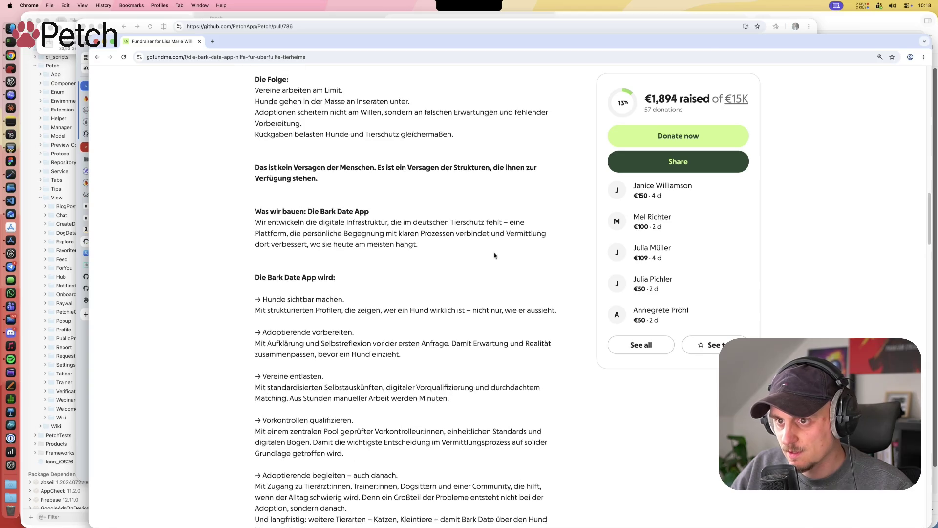
Step: Scroll the page to the top, showing the fundraiser title, dog photo and €1,894 of €15K raised
scroll(484, 255, up, 1)
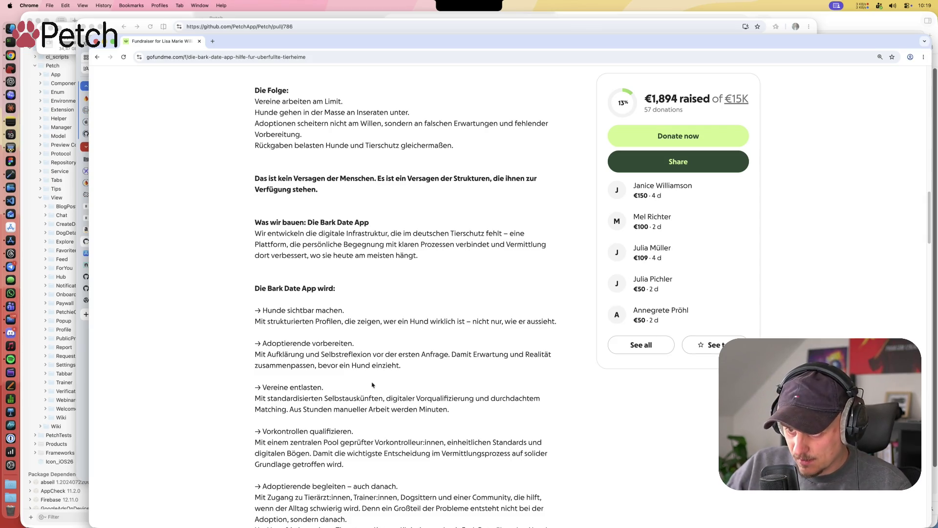
scroll(357, 377, down, 7)
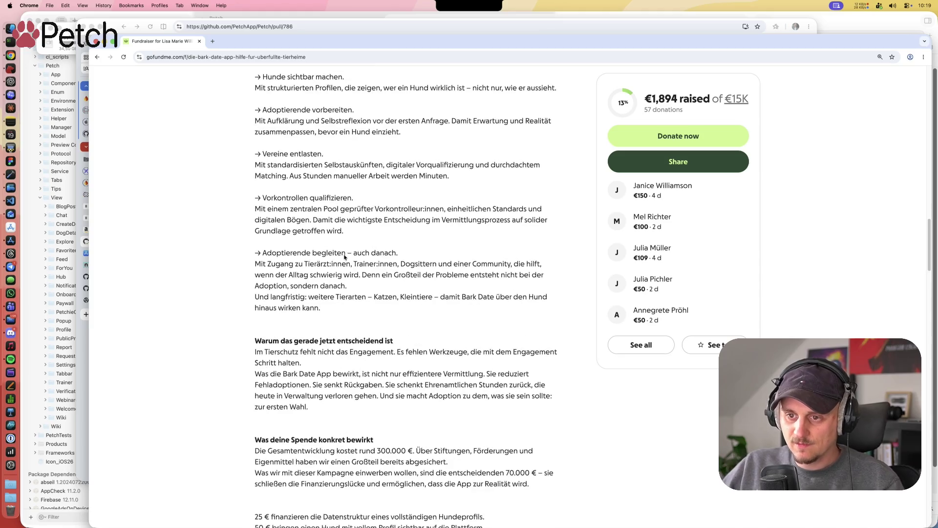
scroll(489, 352, down, 2)
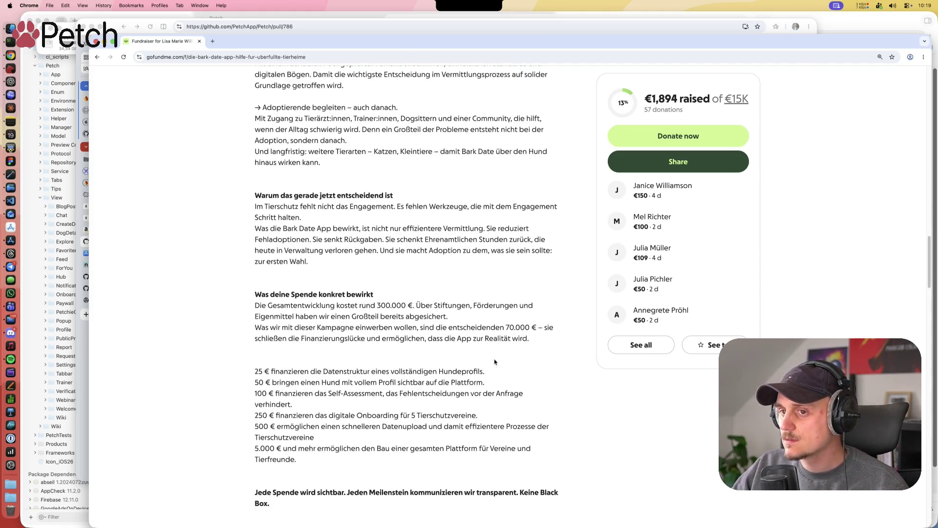
scroll(319, 318, down, 1)
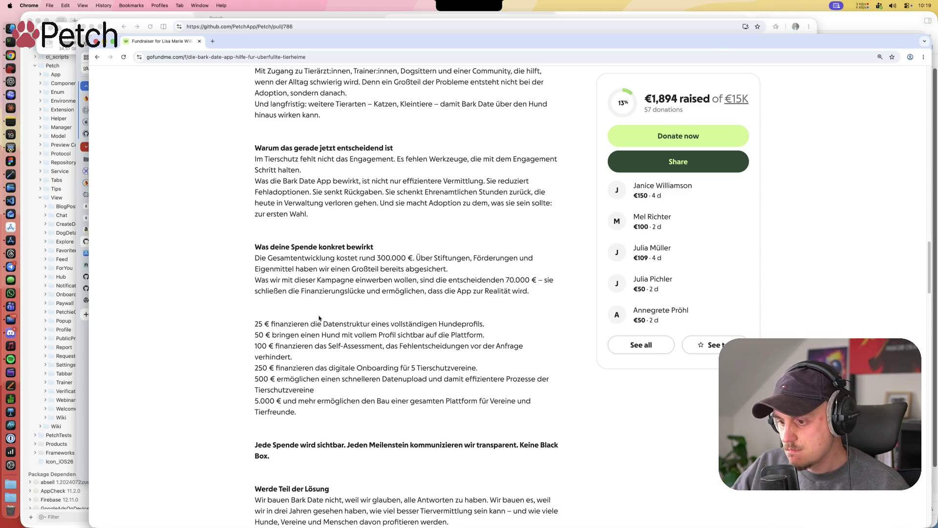
scroll(319, 318, down, 3)
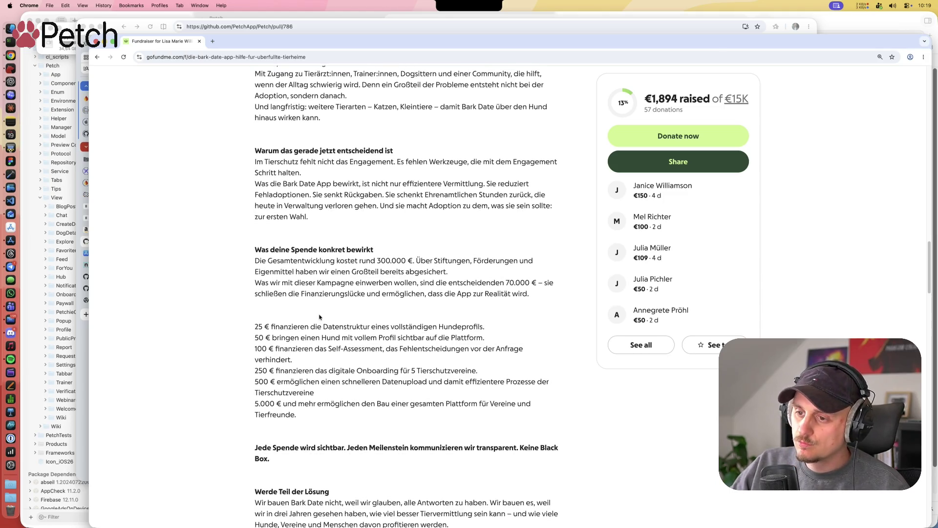
scroll(322, 315, down, 1)
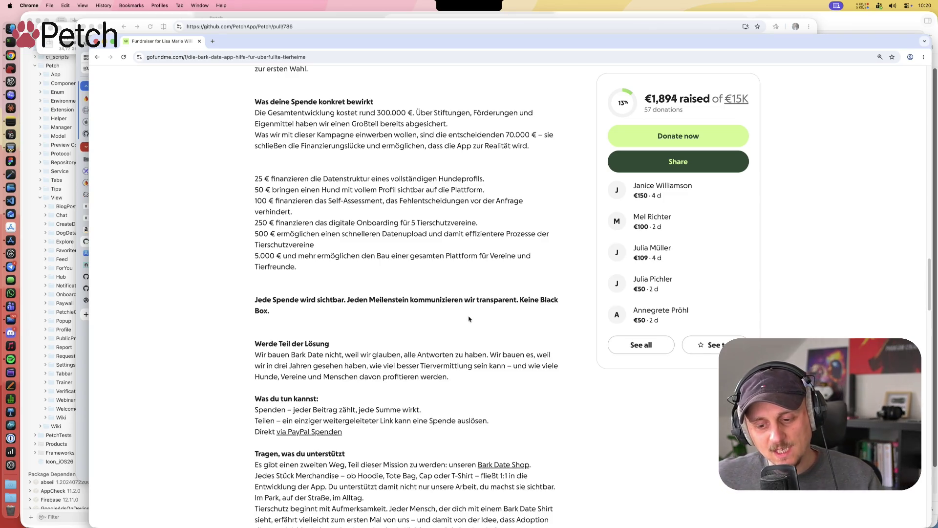
scroll(466, 308, up, 10)
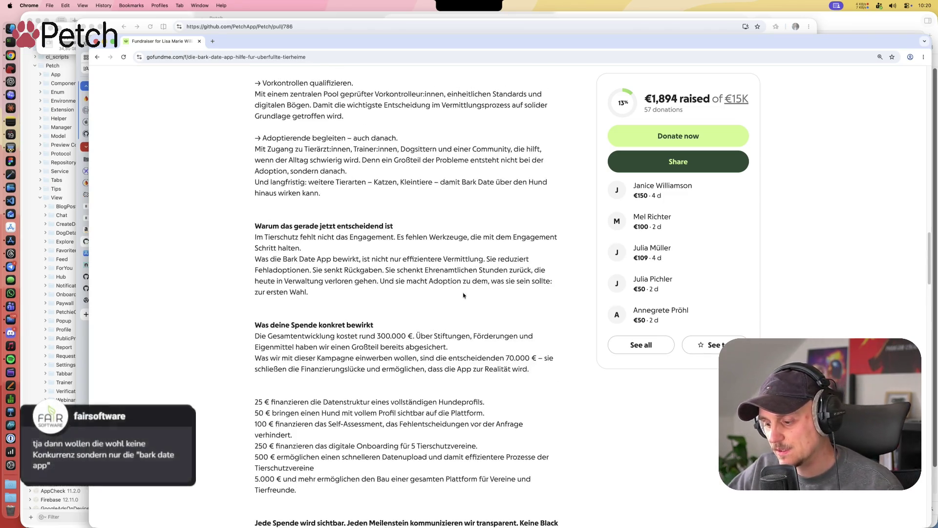
scroll(463, 295, up, 10)
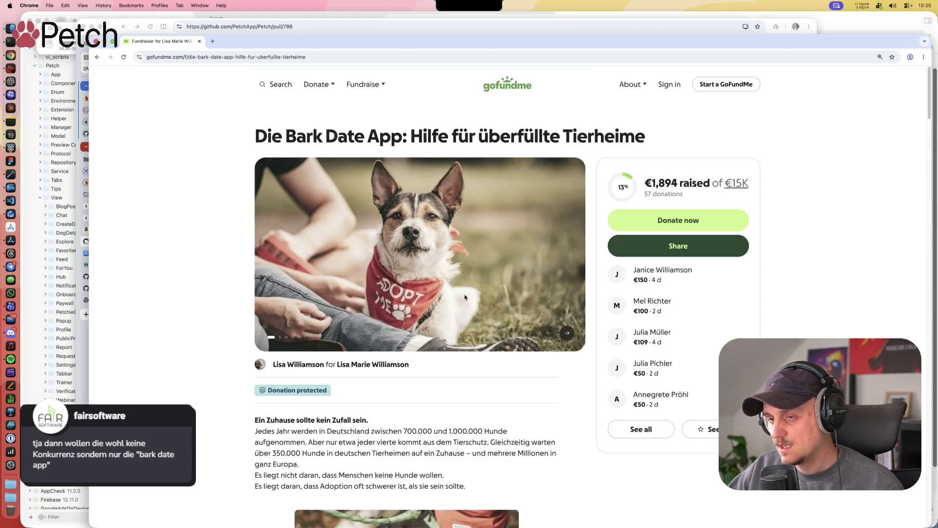
Step: Select and deselect the title, then scroll past the second dog photo to the YouTube video
drag(263, 140, 649, 137)
click(648, 138)
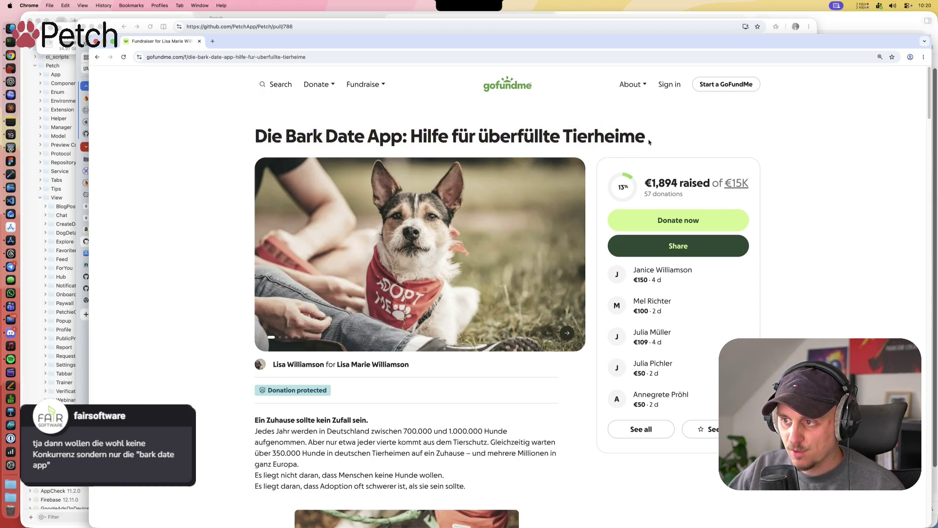
scroll(580, 347, down, 5)
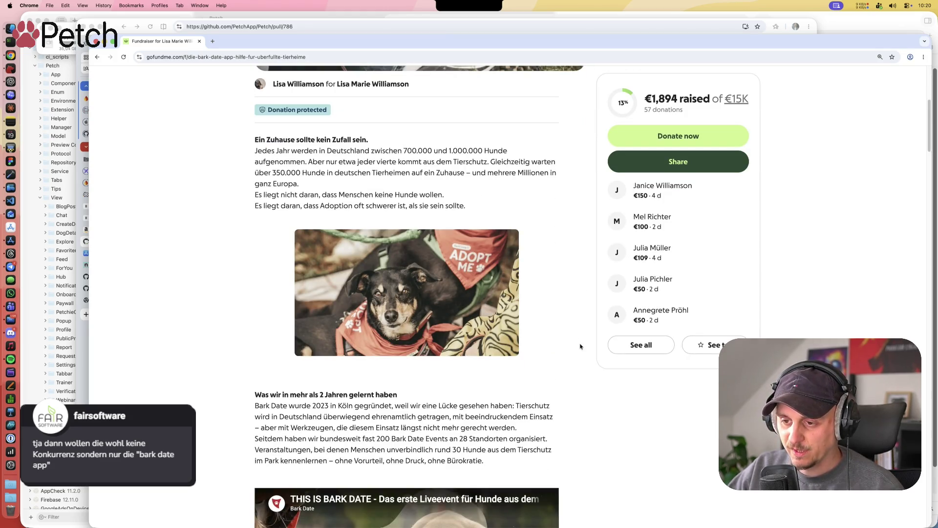
scroll(581, 347, down, 5)
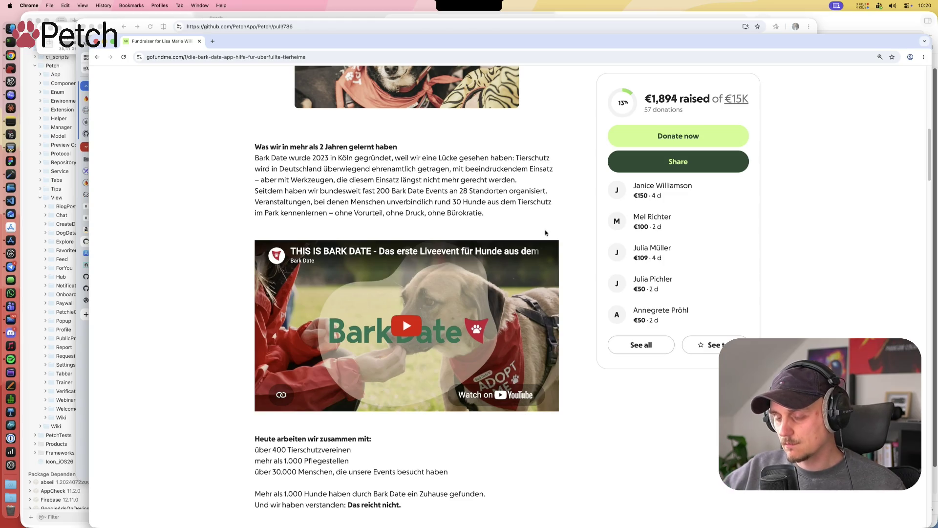
scroll(560, 223, down, 3)
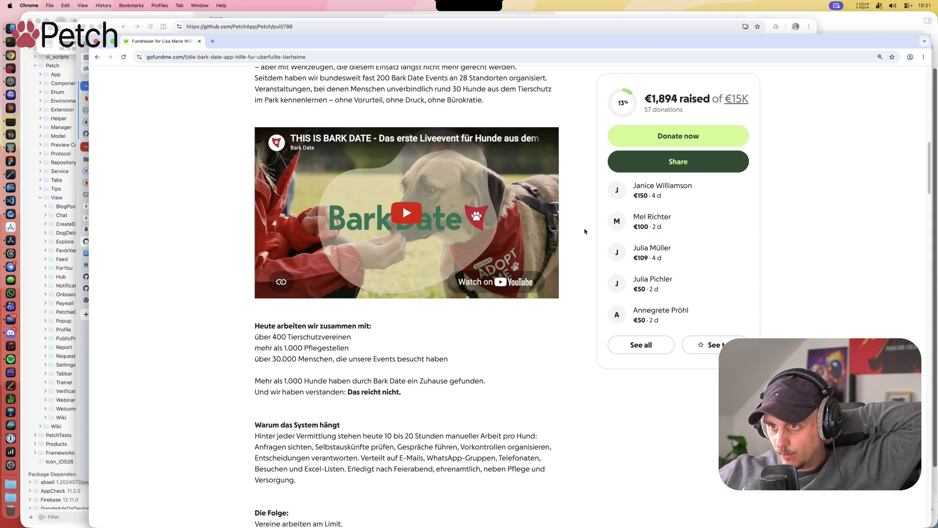
scroll(584, 231, up, 10)
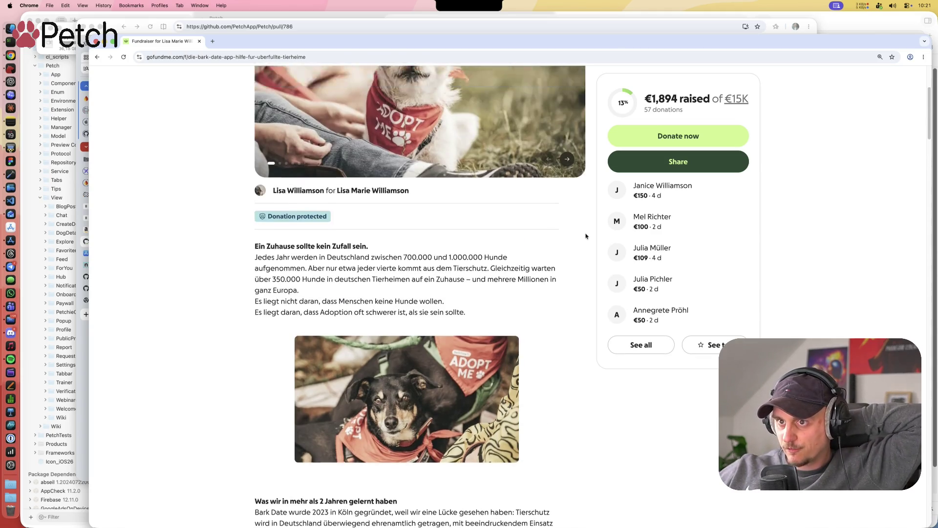
scroll(586, 236, up, 4)
scroll(586, 236, down, 12)
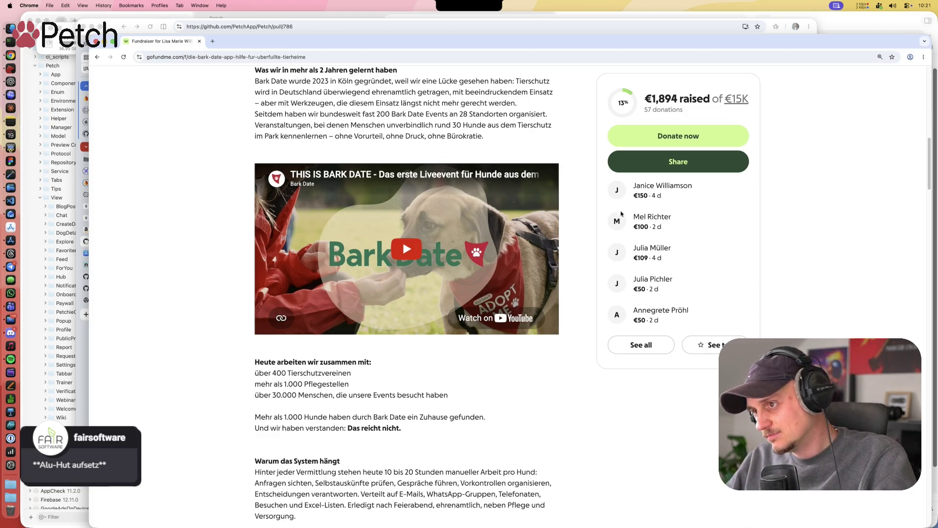
scroll(579, 259, down, 4)
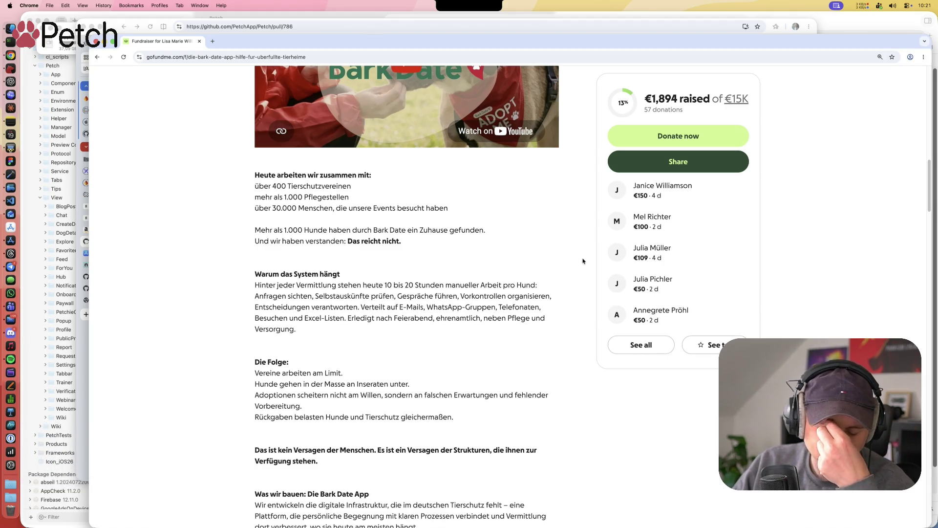
scroll(583, 262, down, 5)
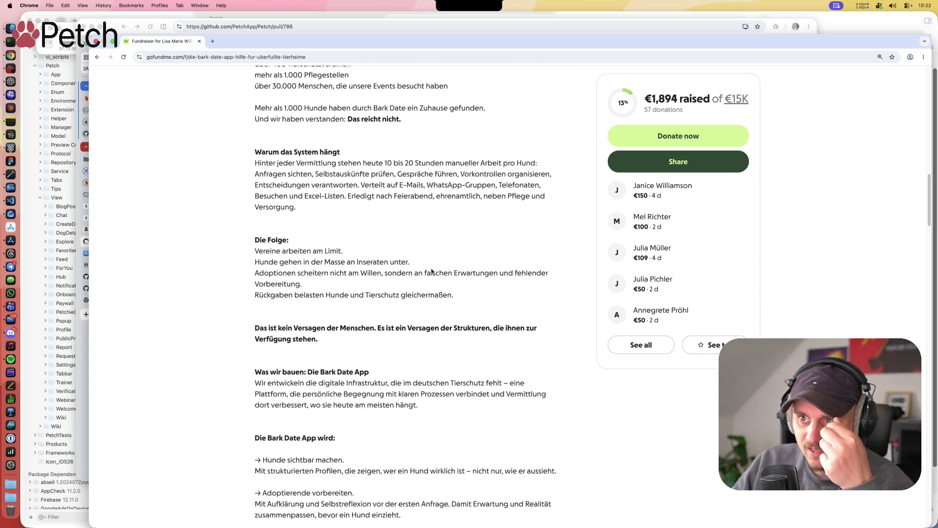
scroll(355, 361, down, 5)
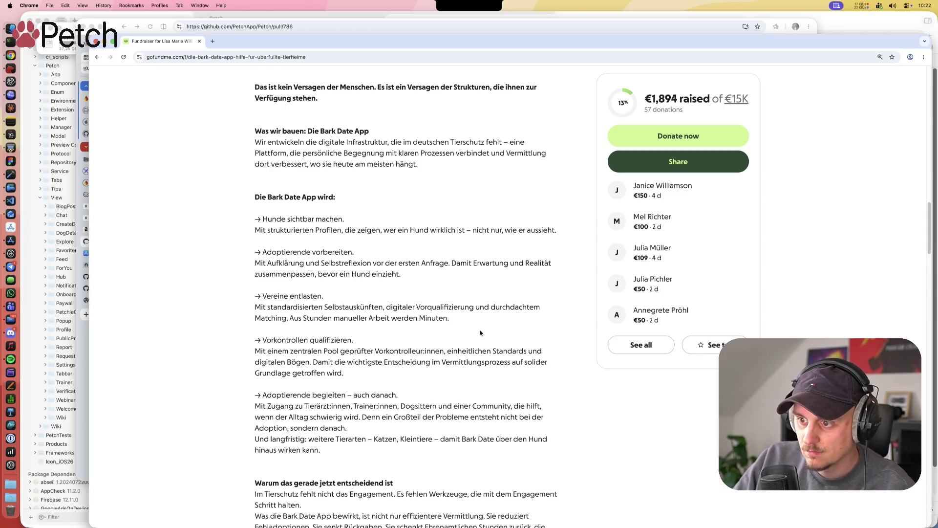
scroll(479, 332, down, 5)
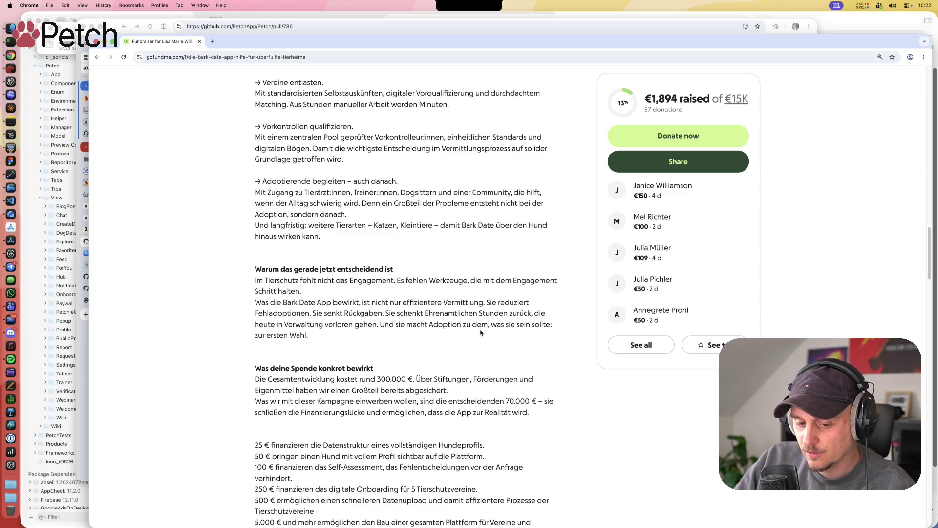
scroll(481, 333, down, 1)
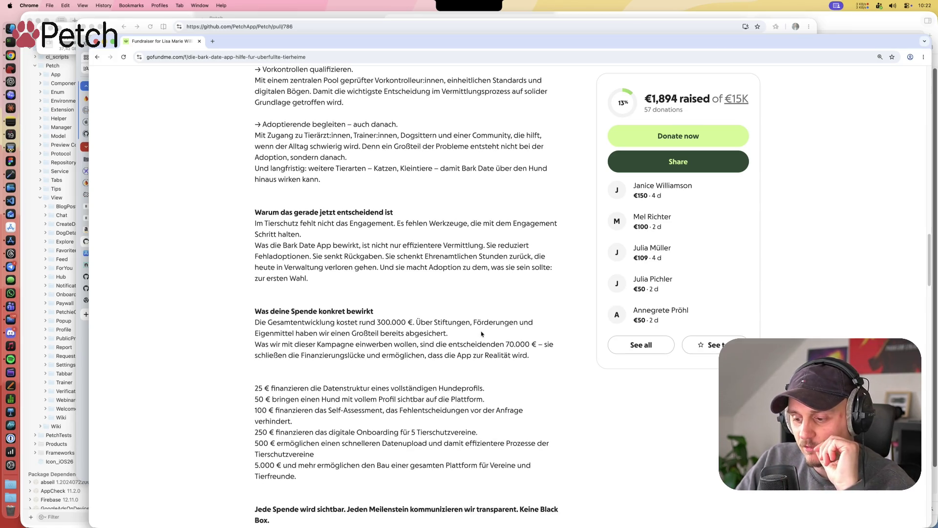
scroll(481, 334, down, 1)
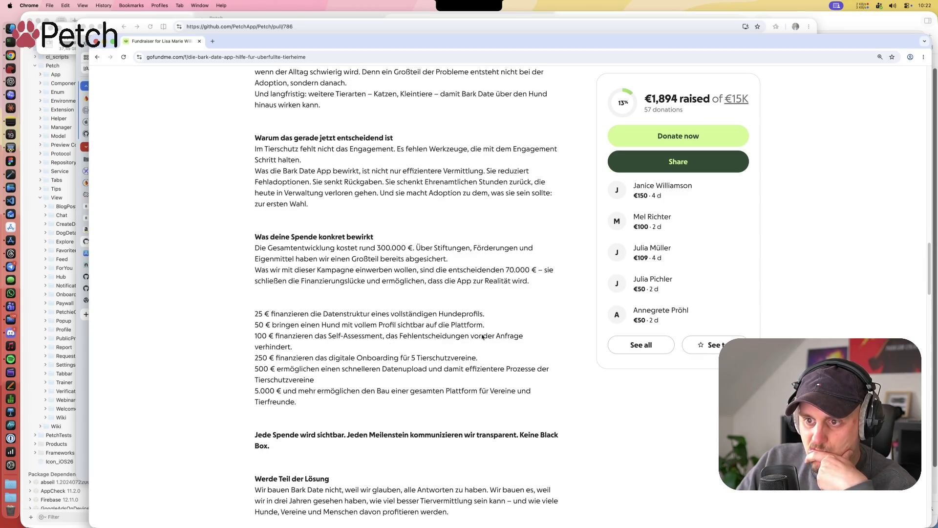
scroll(482, 336, down, 2)
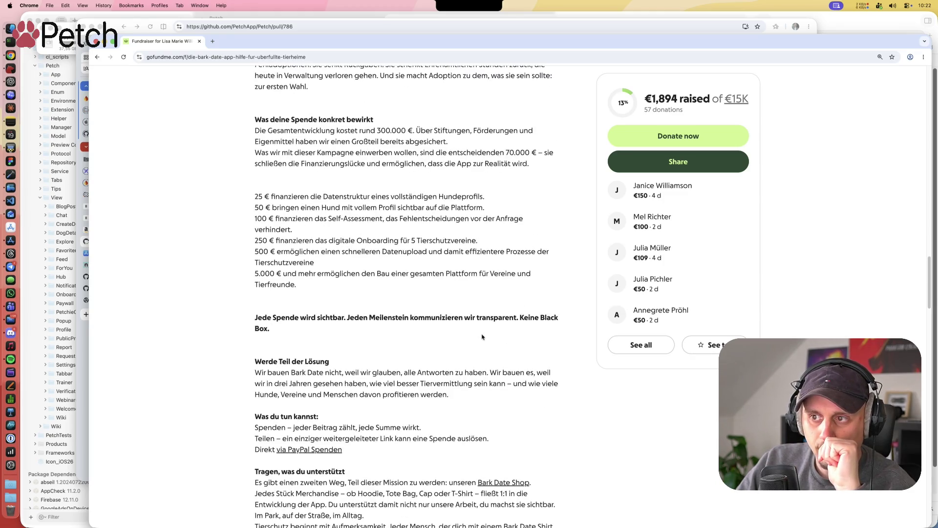
scroll(482, 337, down, 3)
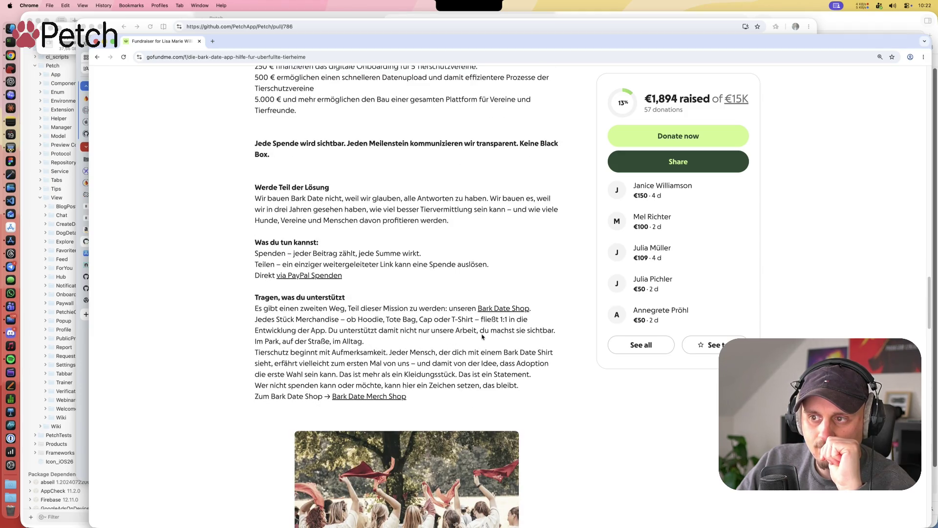
scroll(482, 337, down, 4)
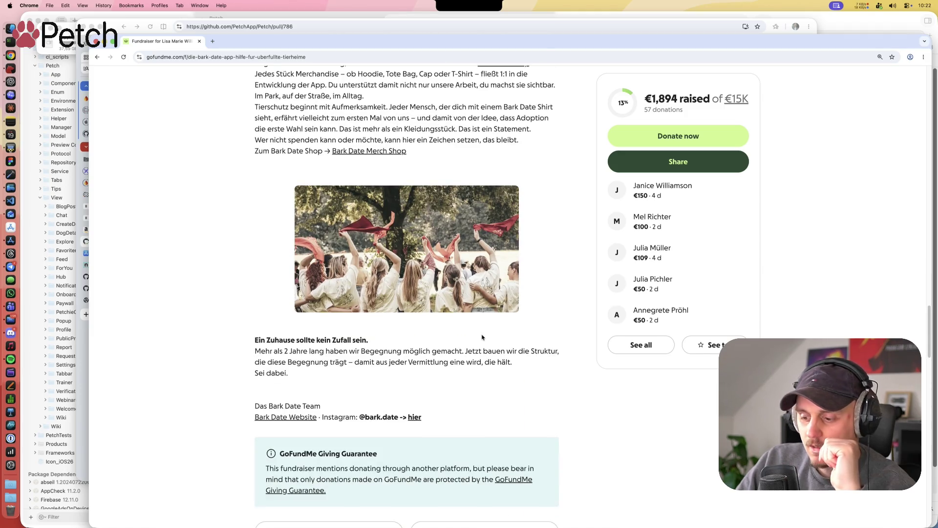
scroll(481, 337, up, 20)
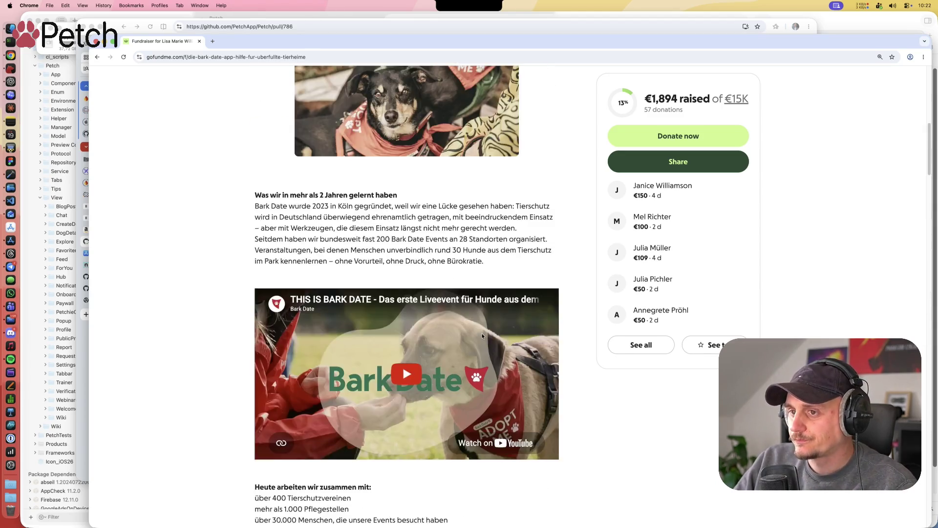
Step: Scroll the GoFundMe story down past the donation-amount list to the 'Werde Teil der Lösung' and 'Was du tun kannst' sections
scroll(537, 336, up, 1)
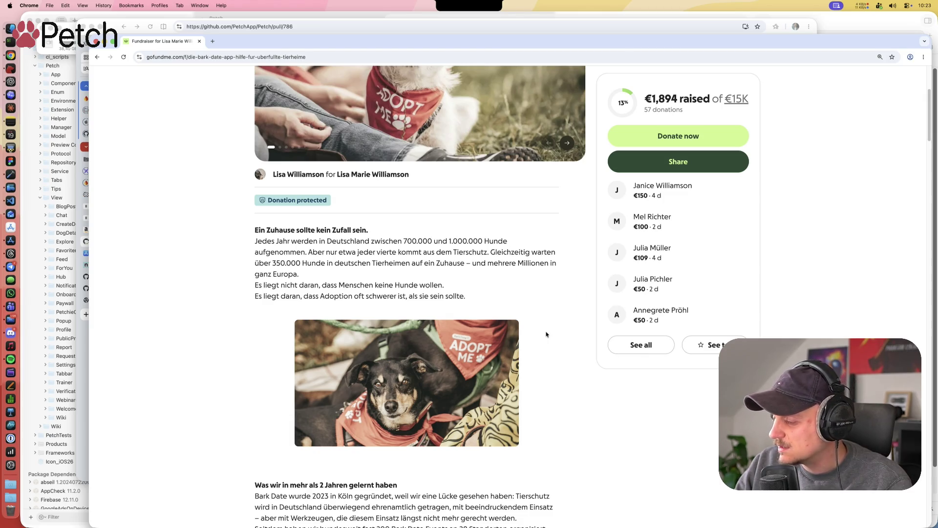
scroll(546, 334, down, 10)
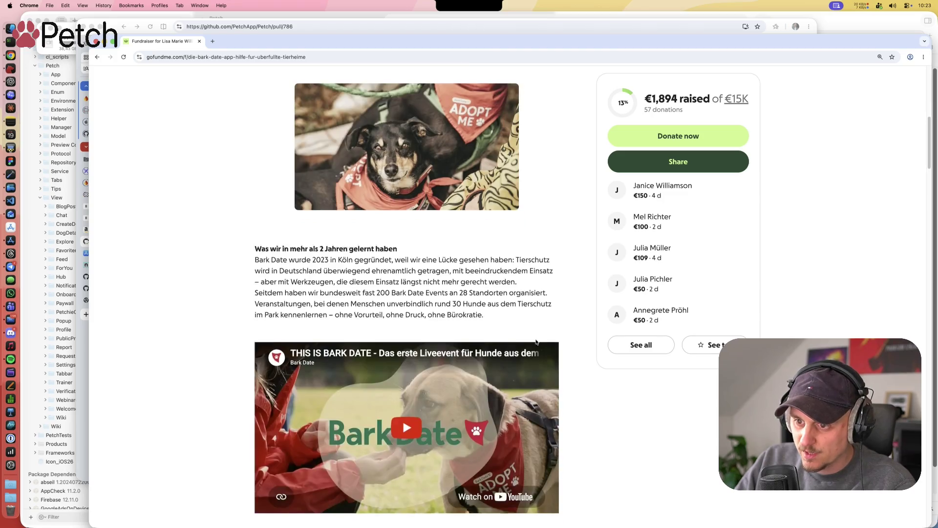
scroll(446, 217, down, 5)
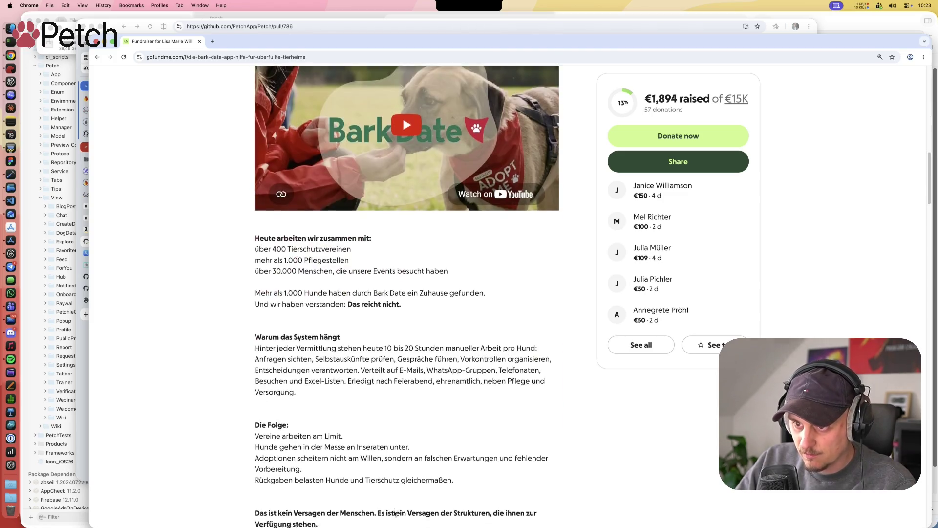
scroll(419, 384, down, 10)
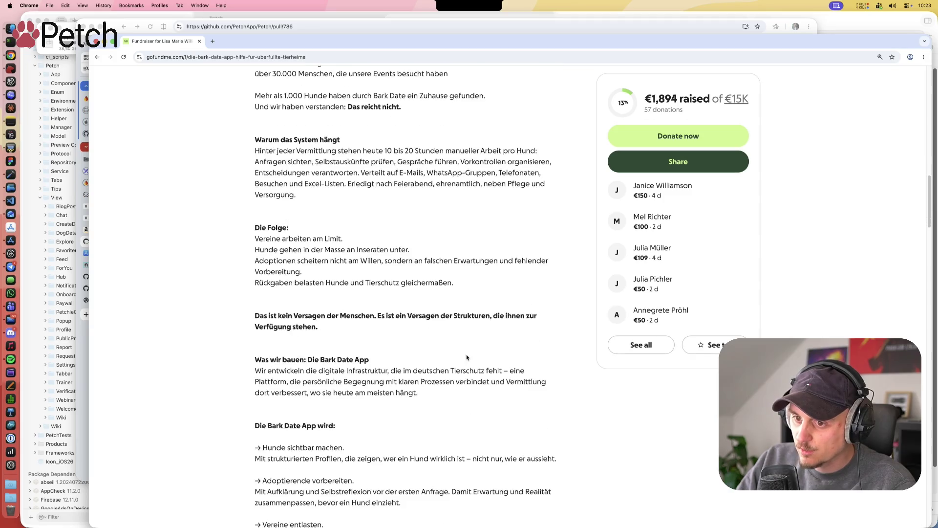
scroll(391, 389, down, 6)
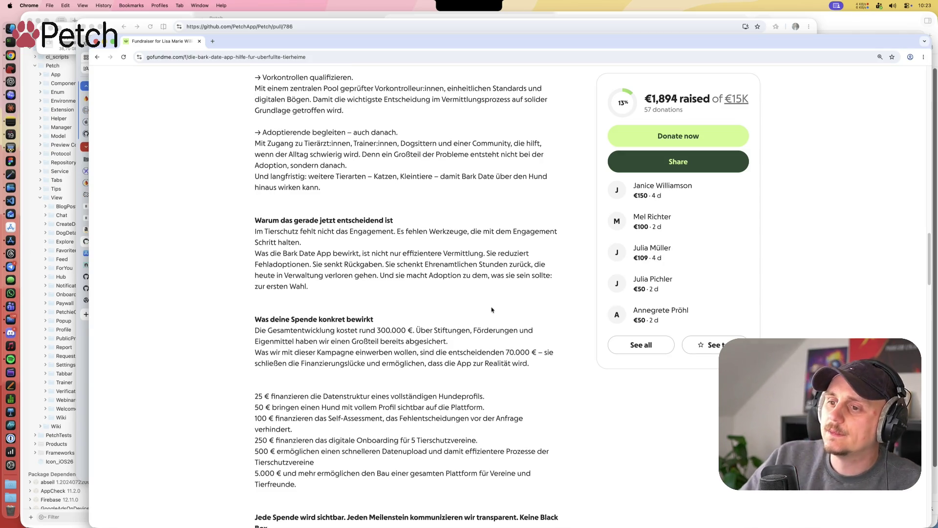
scroll(492, 311, down, 1)
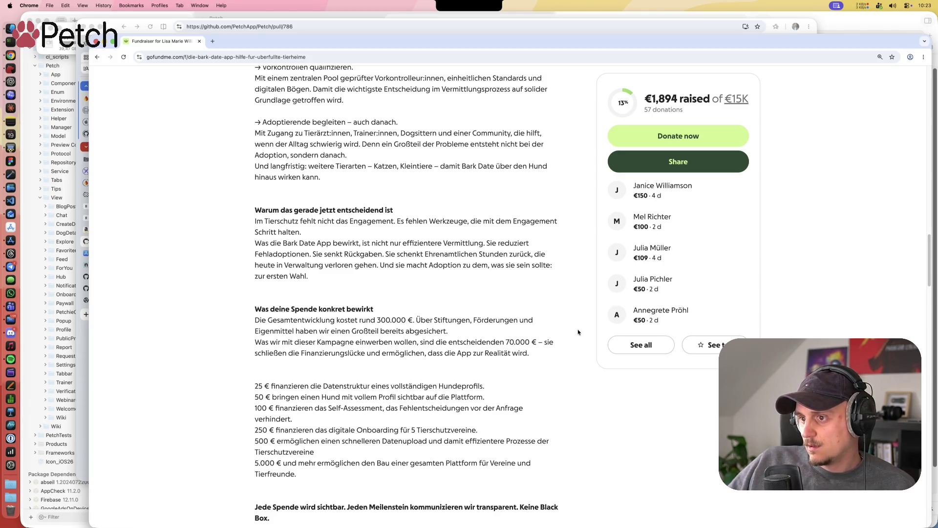
scroll(578, 347, down, 3)
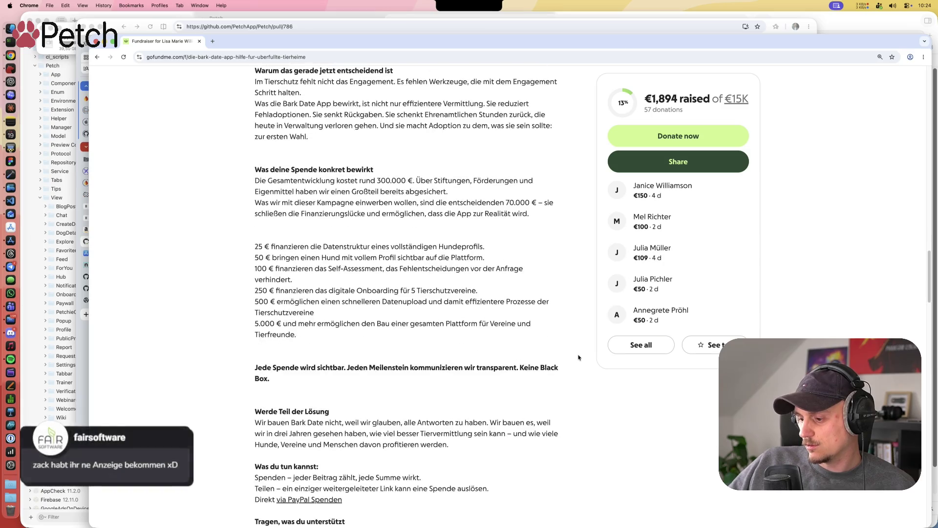
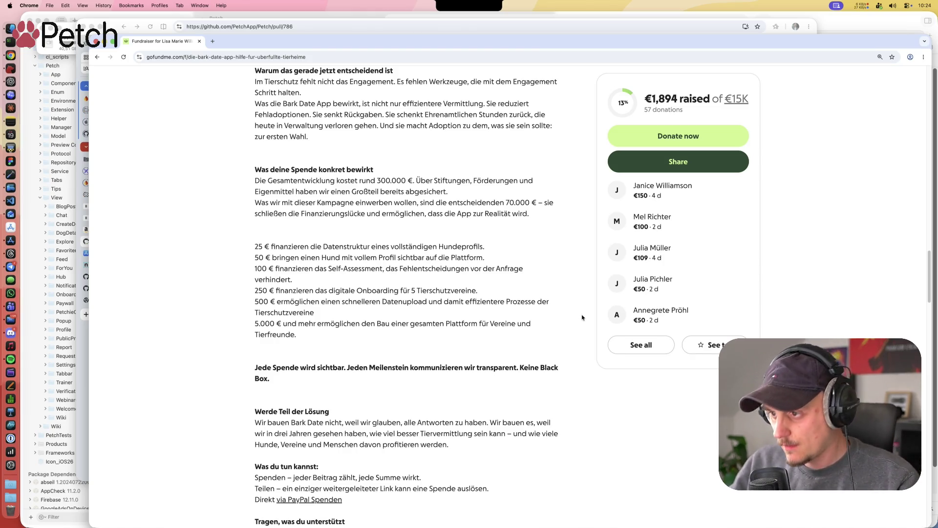
Step: Close the fundraiser window to bring pull request #786 back into view
scroll(552, 322, up, 3)
scroll(552, 315, up, 10)
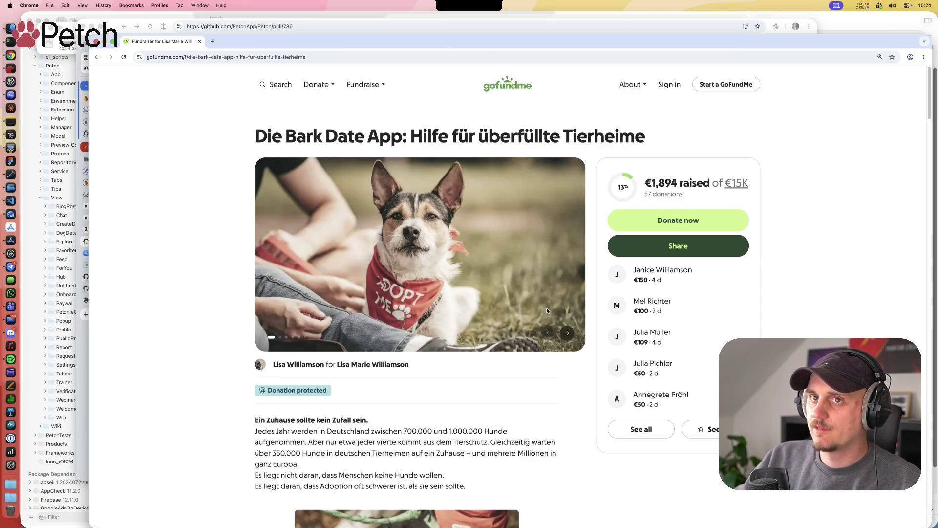
click(199, 41)
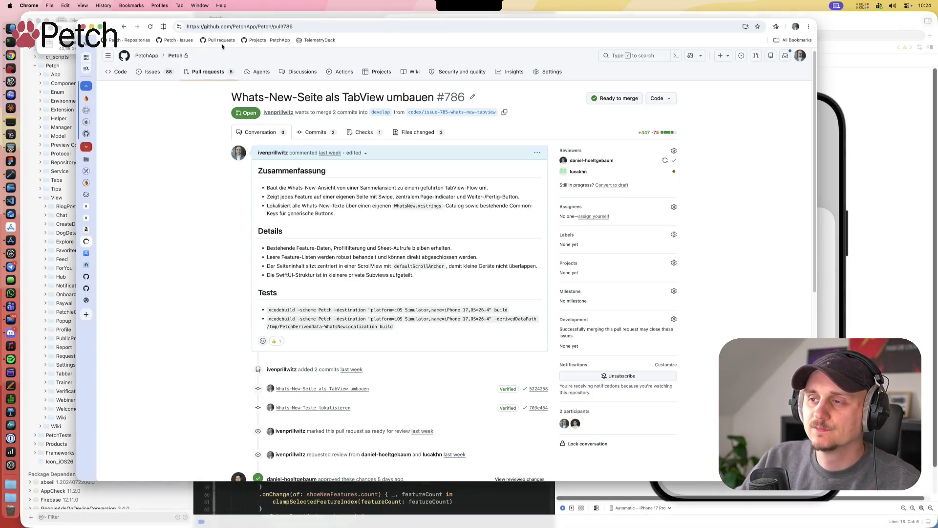
Step: Narrow the Chrome window and move it to the right, uncovering the code editor
mouse_move(118, 28)
mouse_down()
mouse_move(219, 29)
mouse_move(204, 37)
mouse_up()
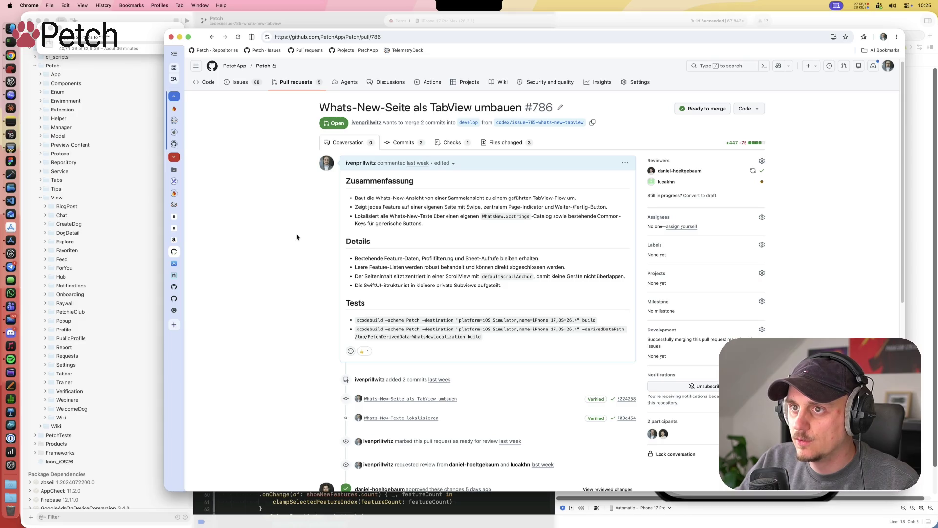
mouse_move(902, 490)
mouse_down()
mouse_move(853, 511)
mouse_move(647, 518)
mouse_move(680, 522)
mouse_up()
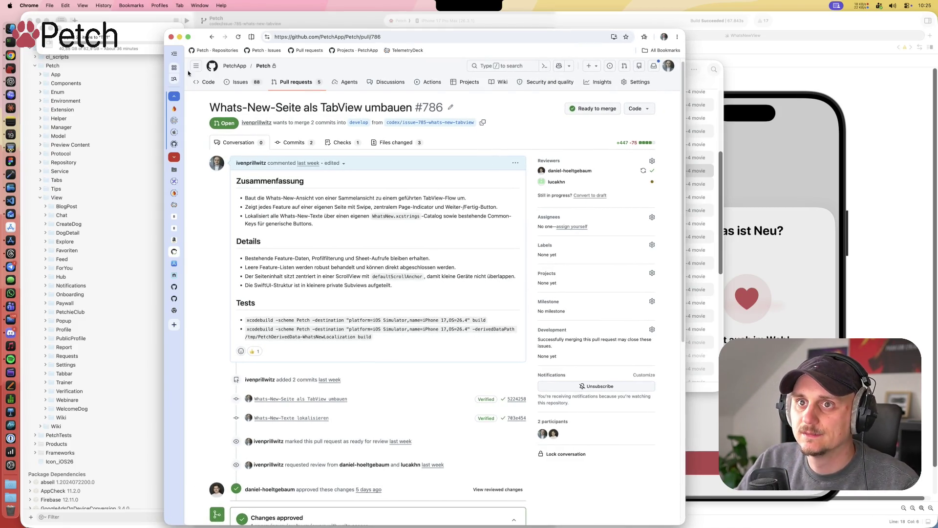
mouse_move(201, 35)
mouse_down()
mouse_move(487, 19)
mouse_move(434, 19)
mouse_up()
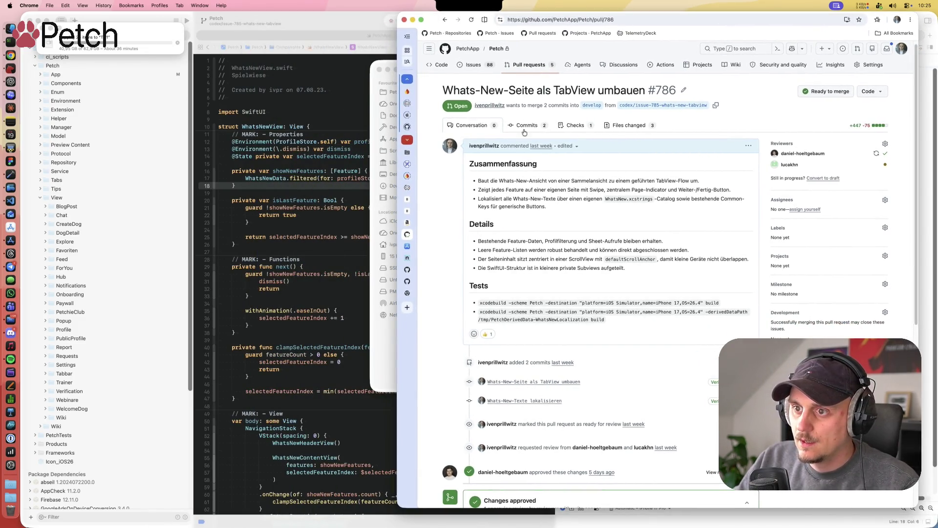
click(407, 306)
Step: Search Google for 'go fund me bark date' and open the Bark Date App fundraiser result
click(580, 19)
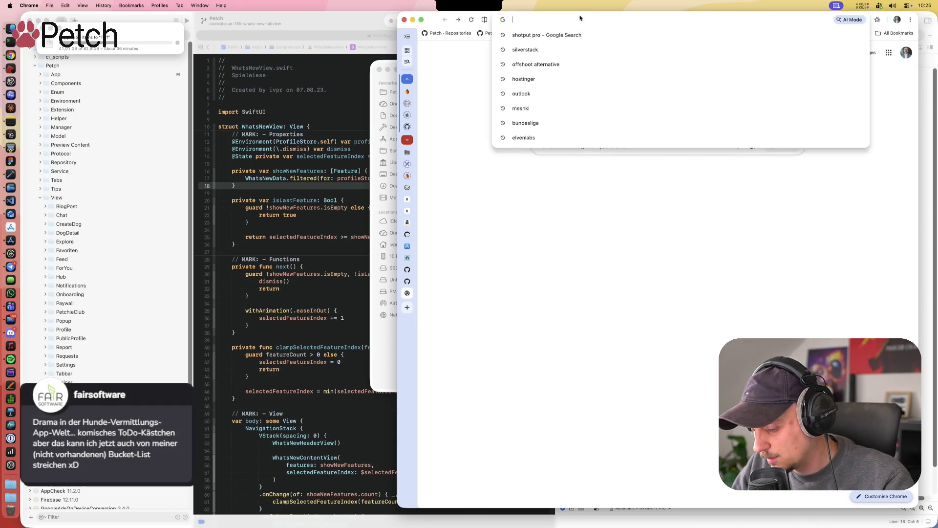
text(go)
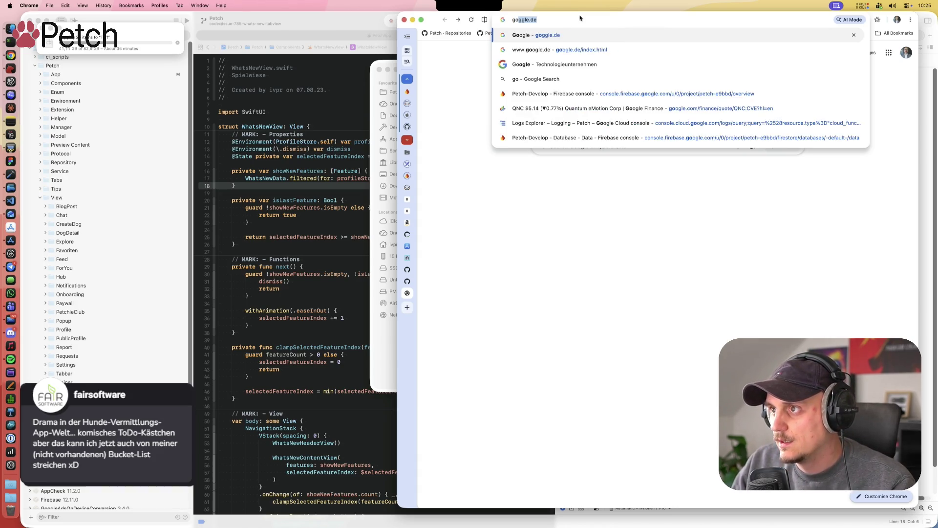
key(BackSpace)
key(BackSpace)
key(BackSpace)
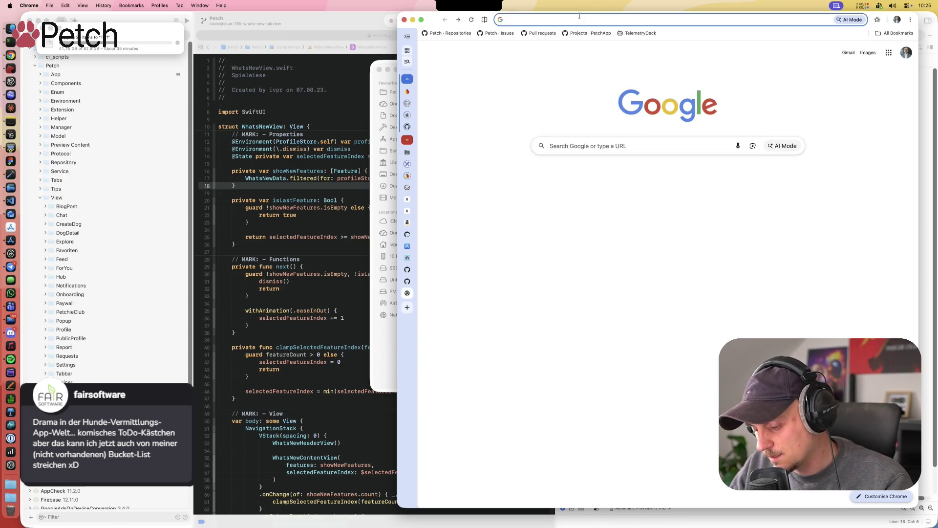
text(fund)
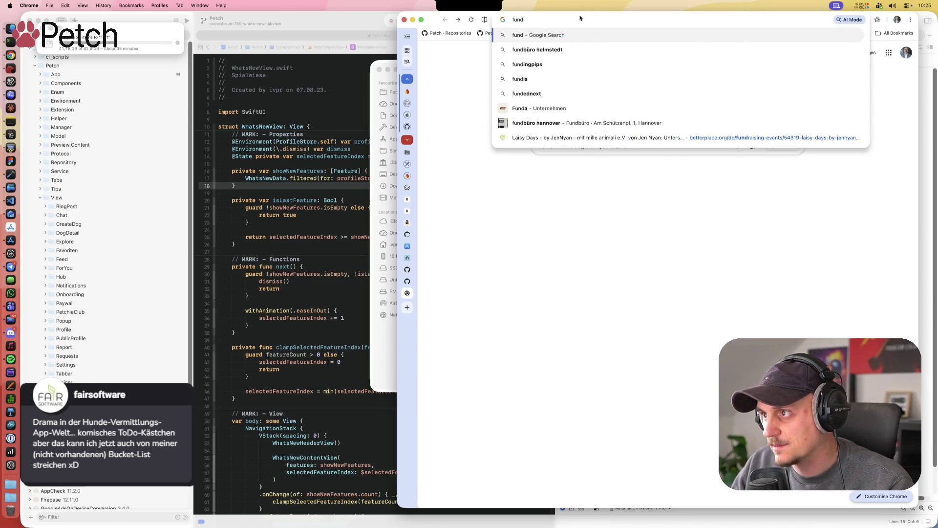
key(BackSpace)
key(BackSpace)
key(BackSpace)
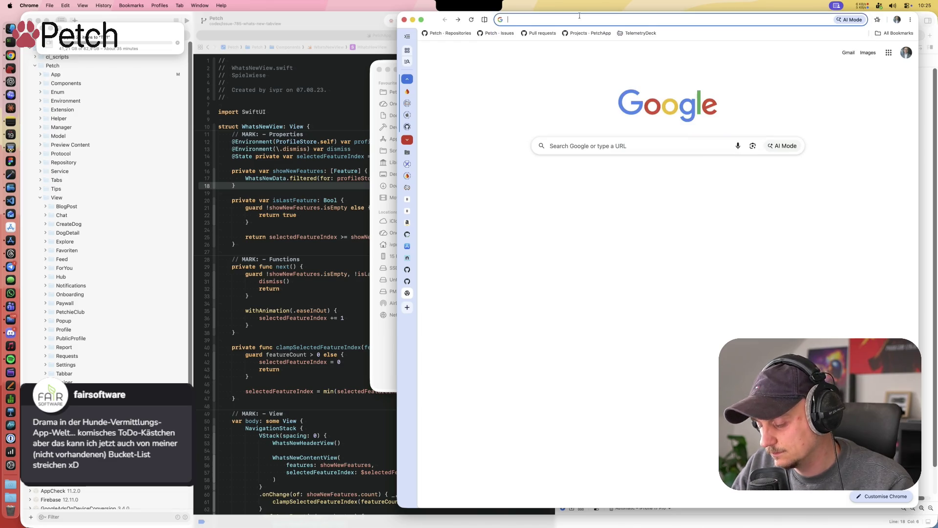
text(go fun)
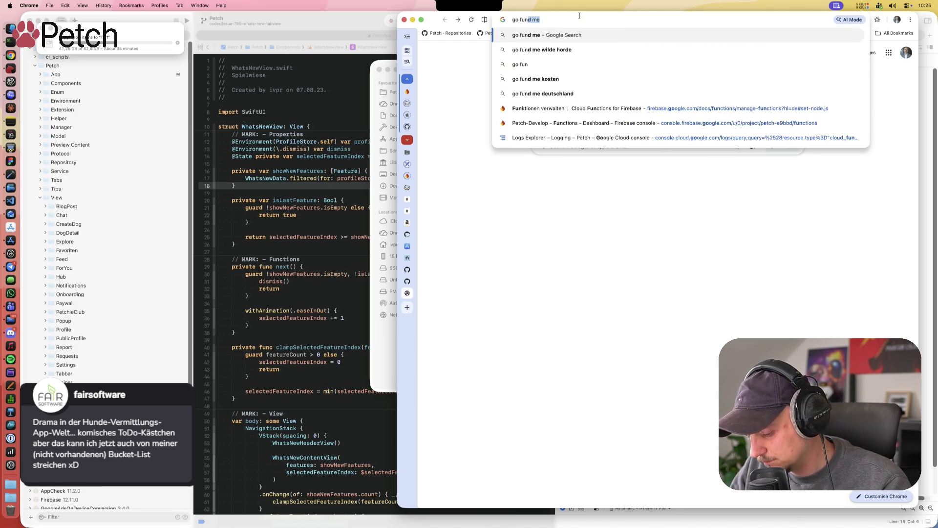
text(d me bar)
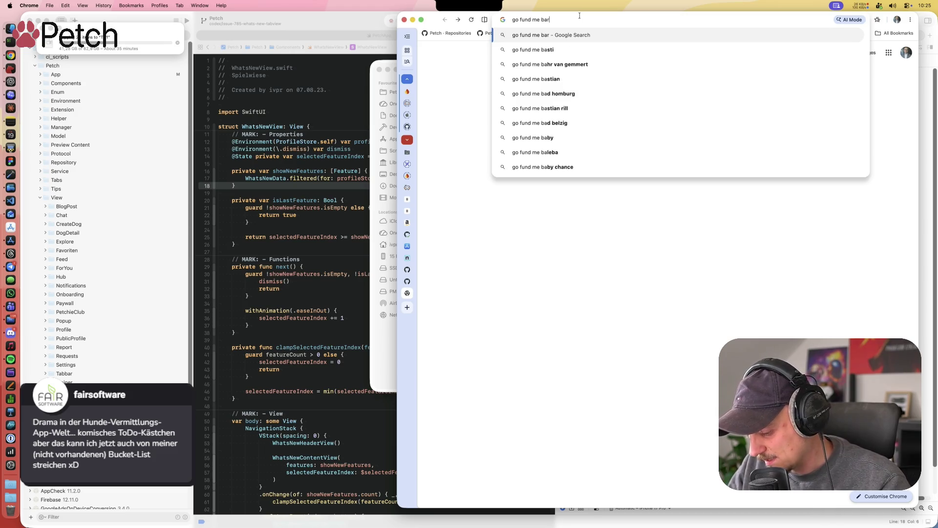
text(k date)
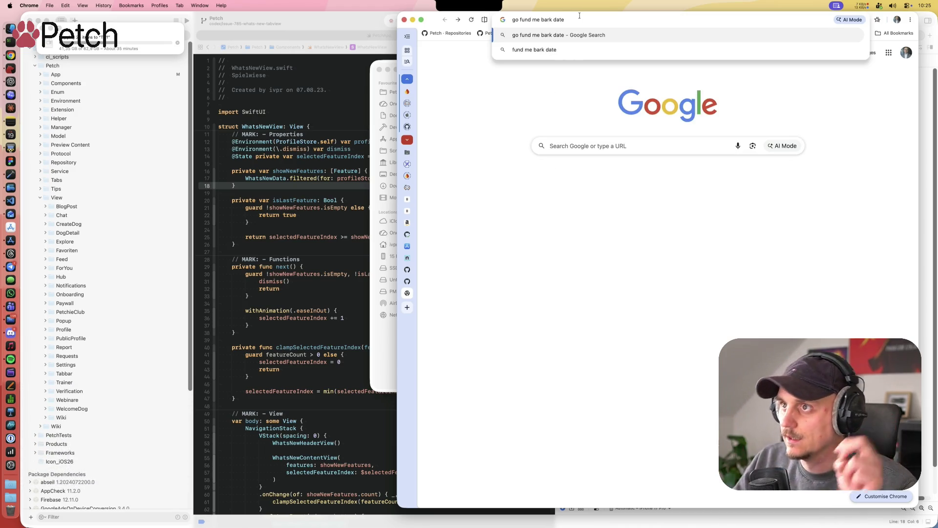
key(Return)
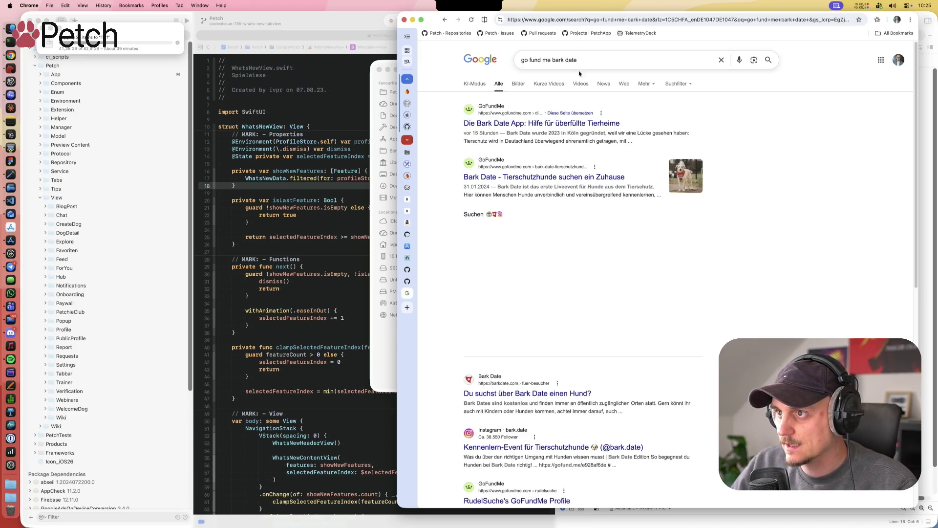
click(600, 125)
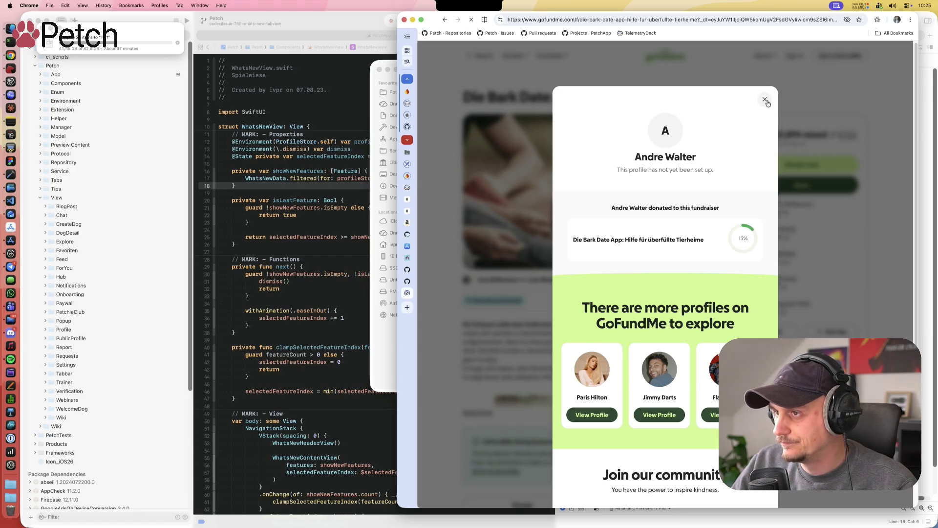
Step: Dismiss the donor popup, centre the browser and expand the Bark Date fundraiser's full story
click(764, 99)
mouse_move(432, 16)
mouse_down()
mouse_move(230, 15)
mouse_move(244, 12)
mouse_up()
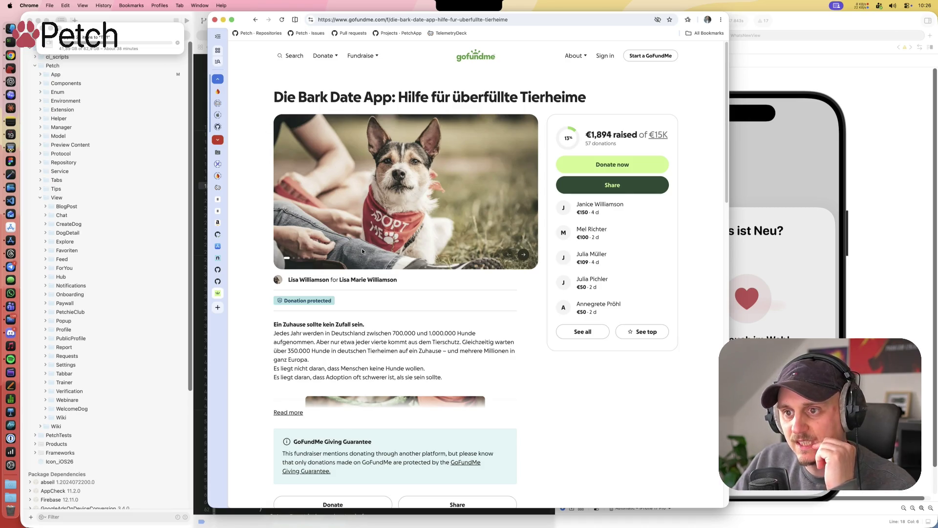
scroll(411, 288, down, 1)
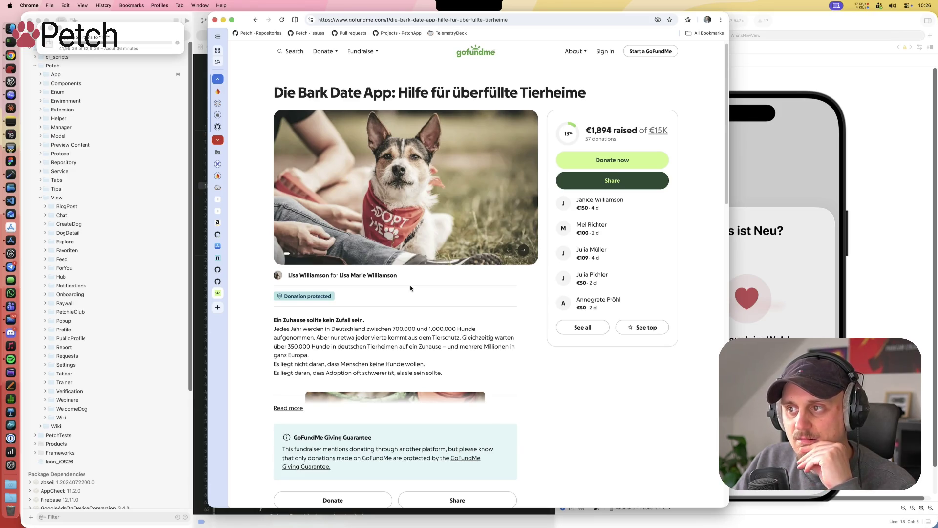
scroll(410, 288, down, 5)
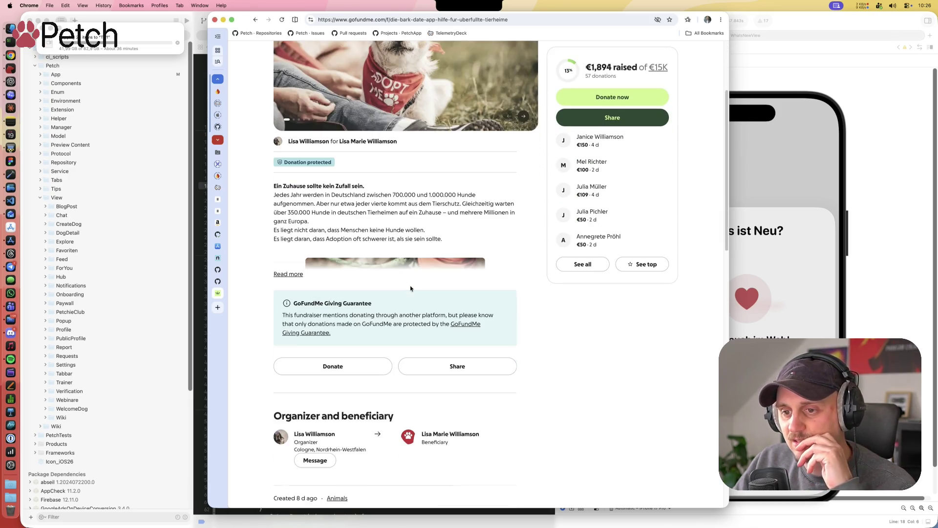
click(295, 274)
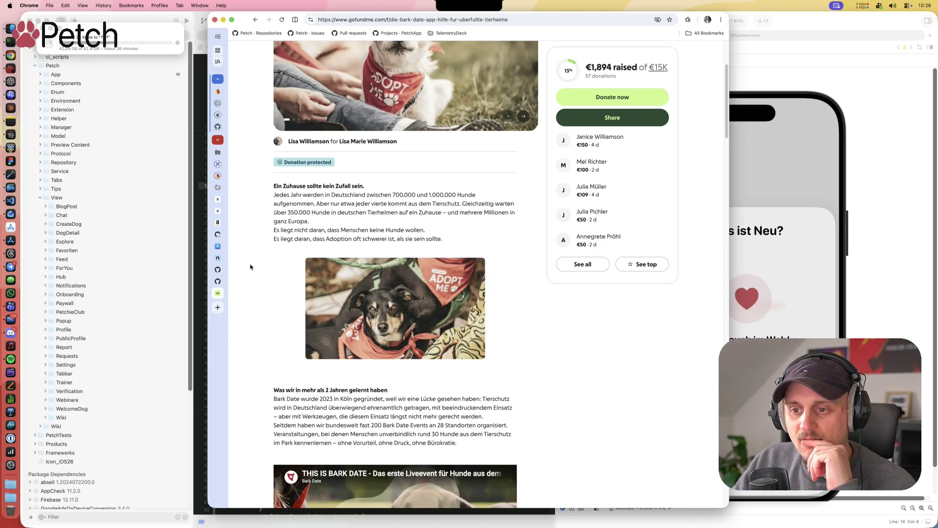
scroll(250, 266, up, 5)
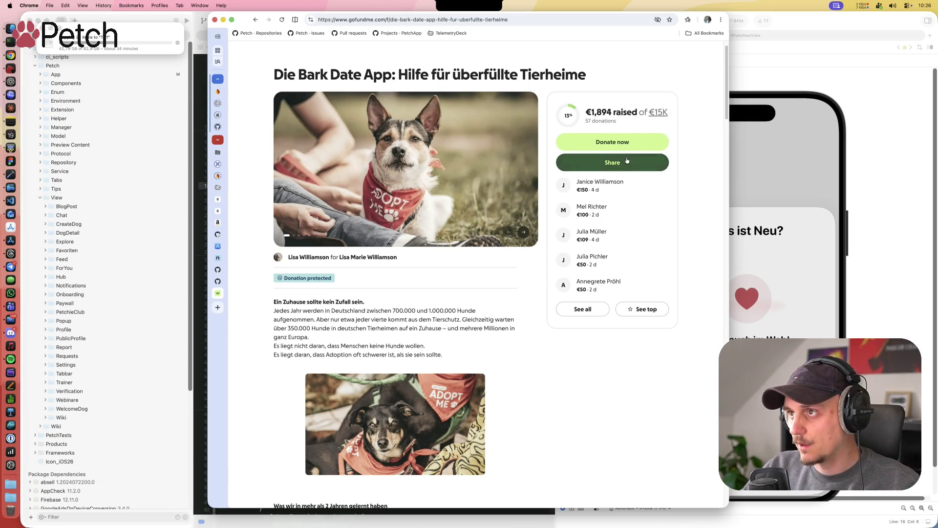
drag(727, 14, 670, 17)
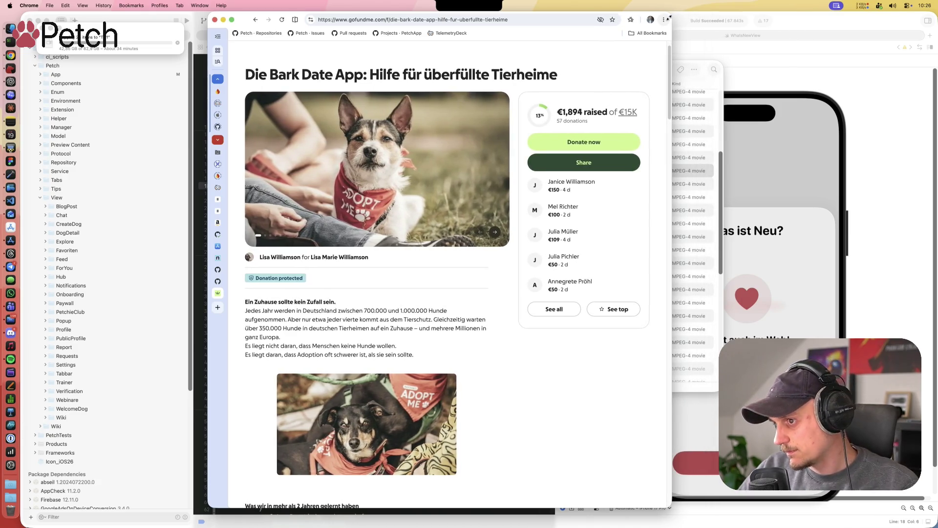
drag(246, 21, 267, 21)
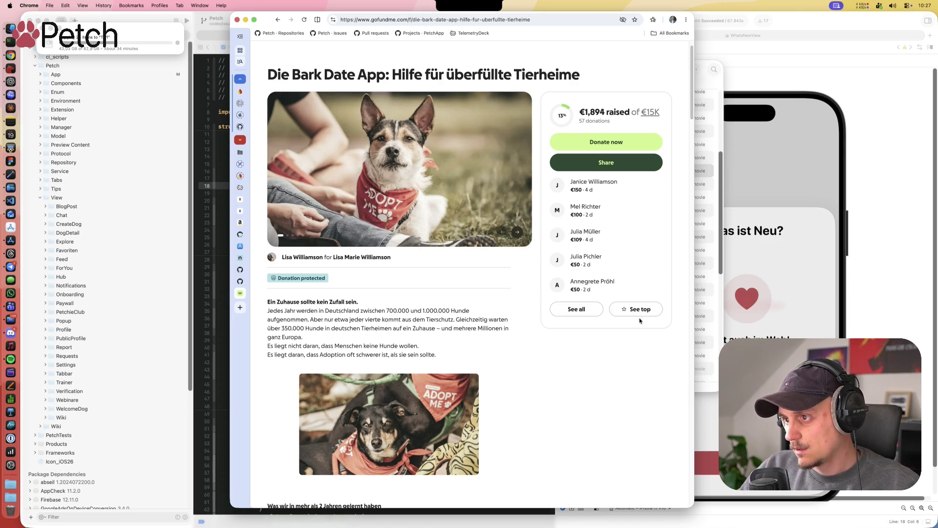
scroll(490, 190, down, 1)
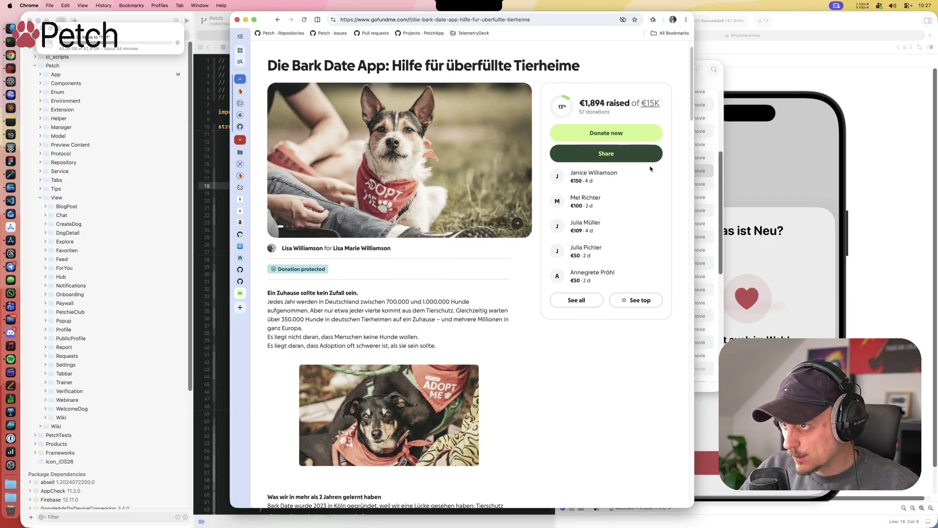
drag(663, 104, 513, 88)
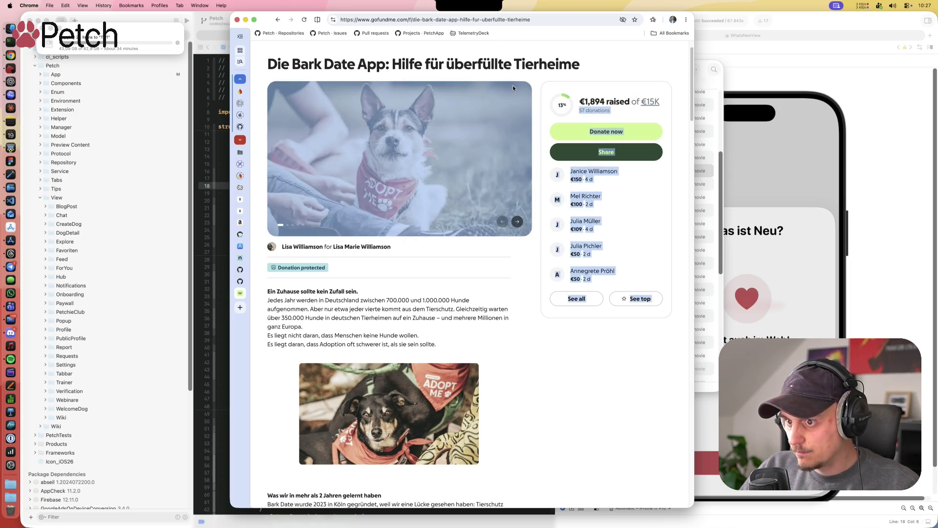
click(569, 432)
scroll(489, 364, down, 10)
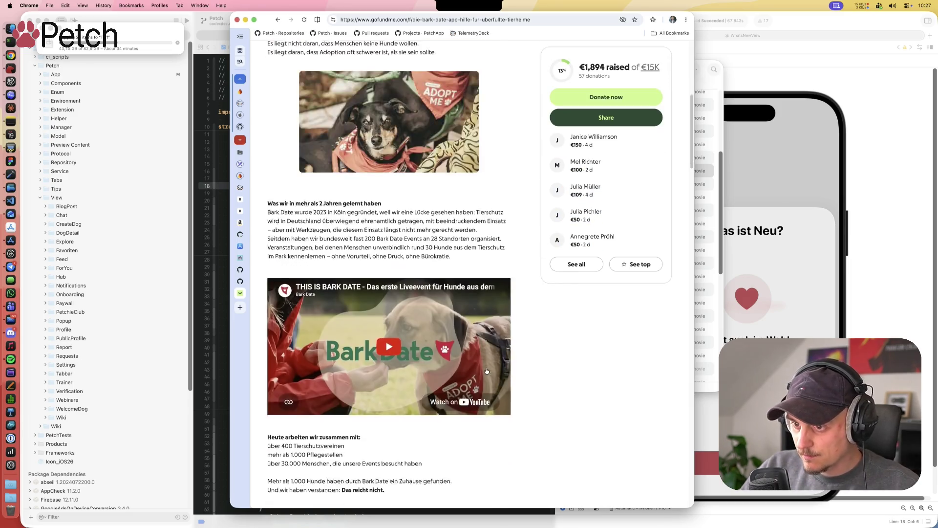
scroll(486, 369, down, 10)
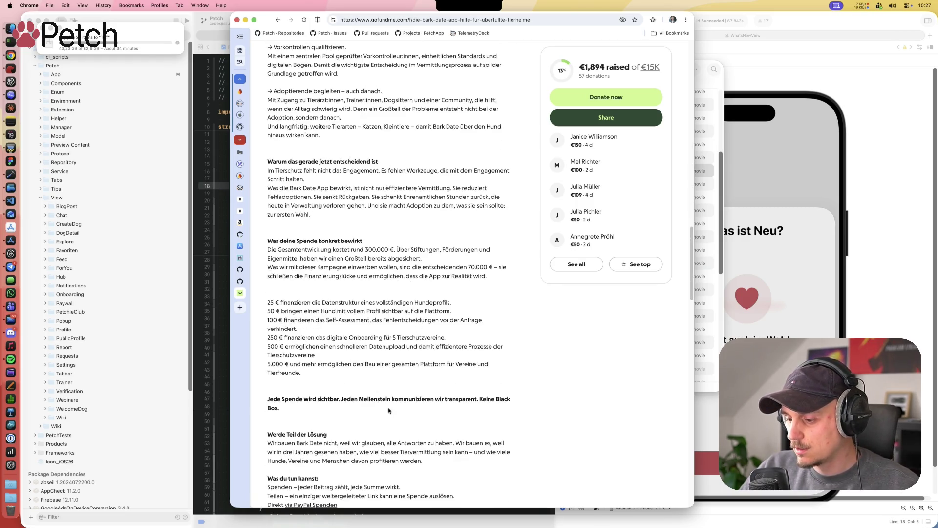
scroll(389, 411, down, 7)
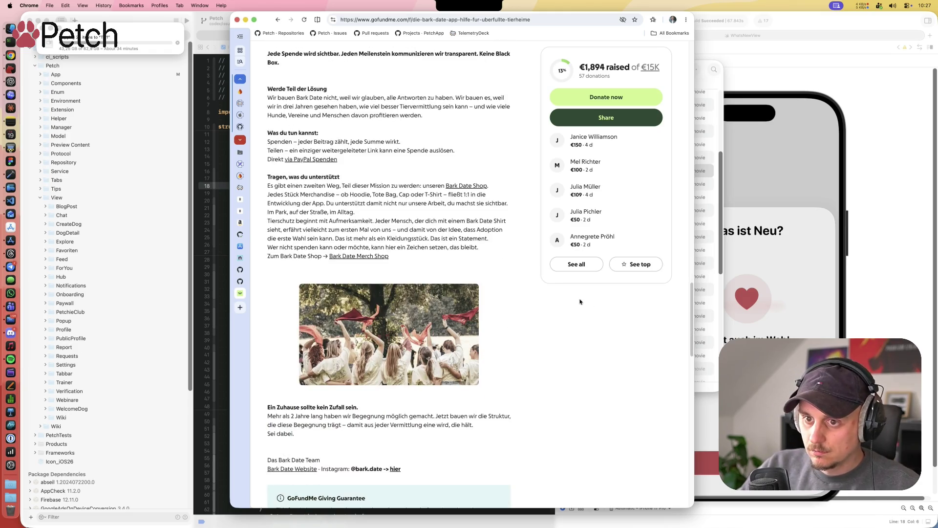
scroll(577, 305, down, 3)
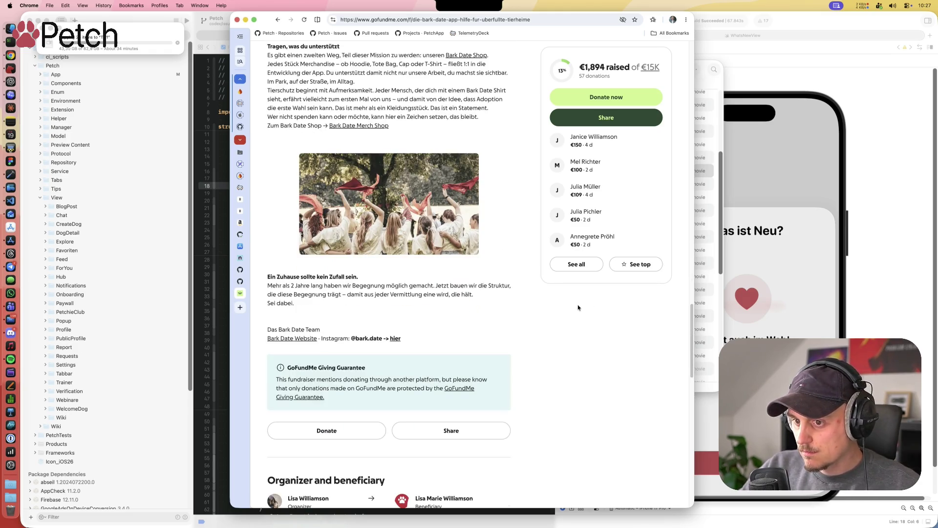
scroll(578, 307, down, 2)
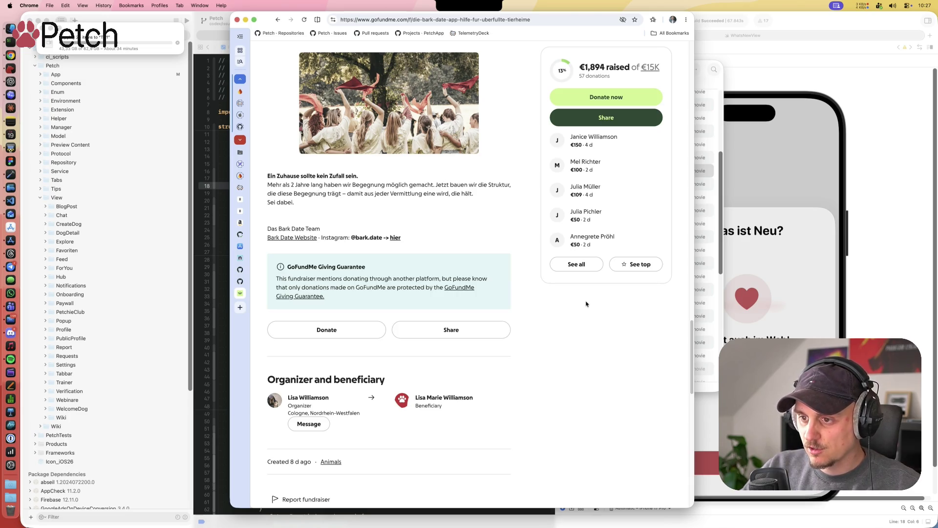
scroll(585, 303, up, 15)
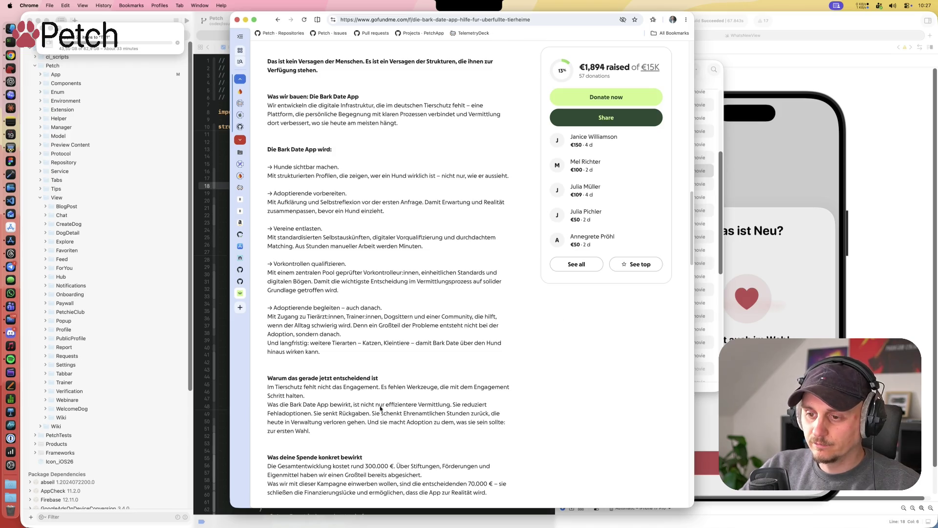
scroll(465, 405, down, 10)
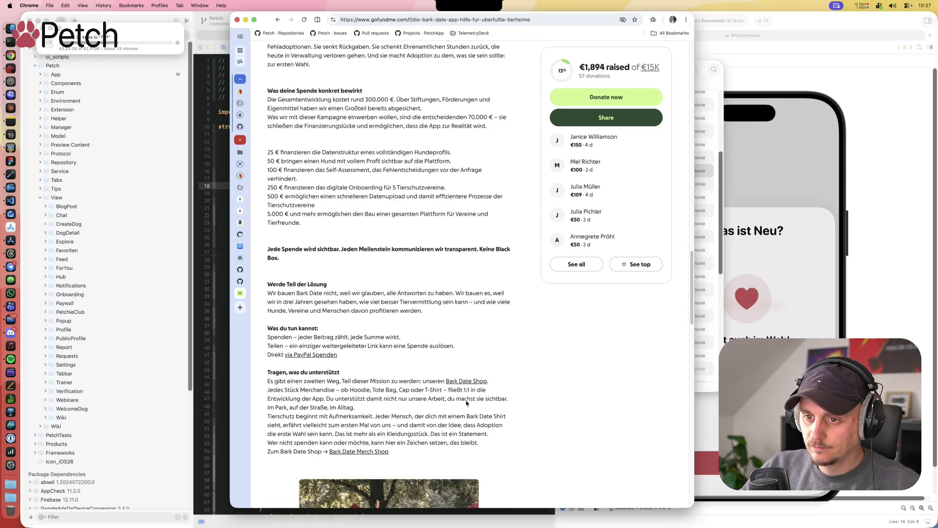
scroll(466, 403, down, 6)
scroll(467, 404, up, 14)
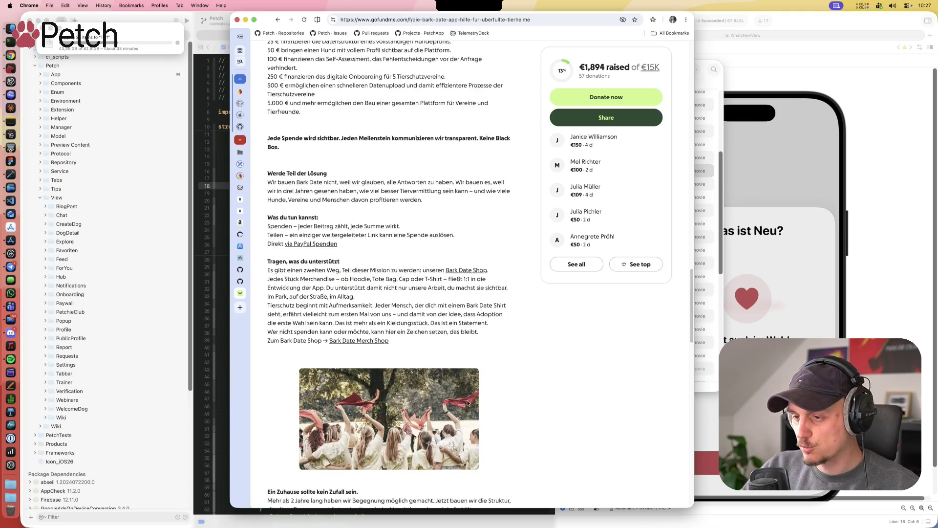
scroll(468, 404, up, 10)
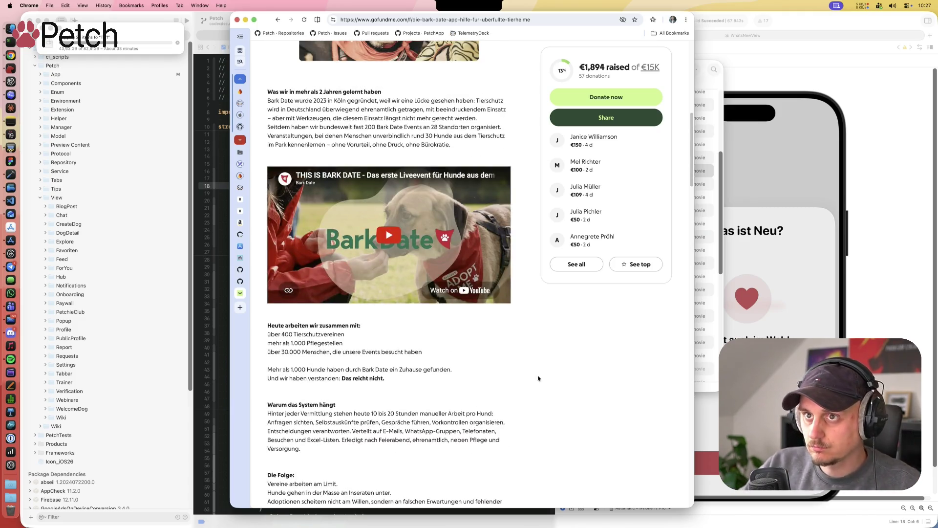
click(241, 295)
Step: Close the ZenTransfer repository, Hazel and App Store tabs from Chrome's tab sidebar
scroll(560, 232, up, 15)
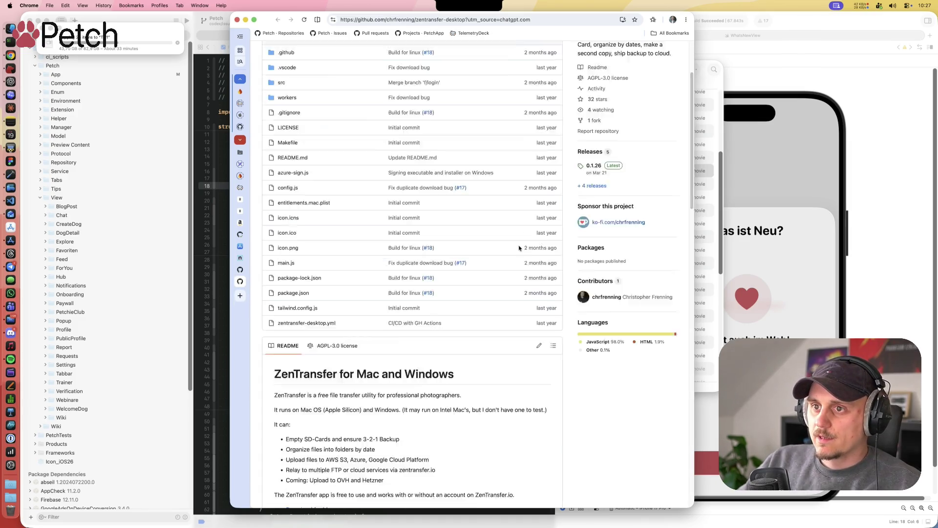
click(241, 282)
click(241, 273)
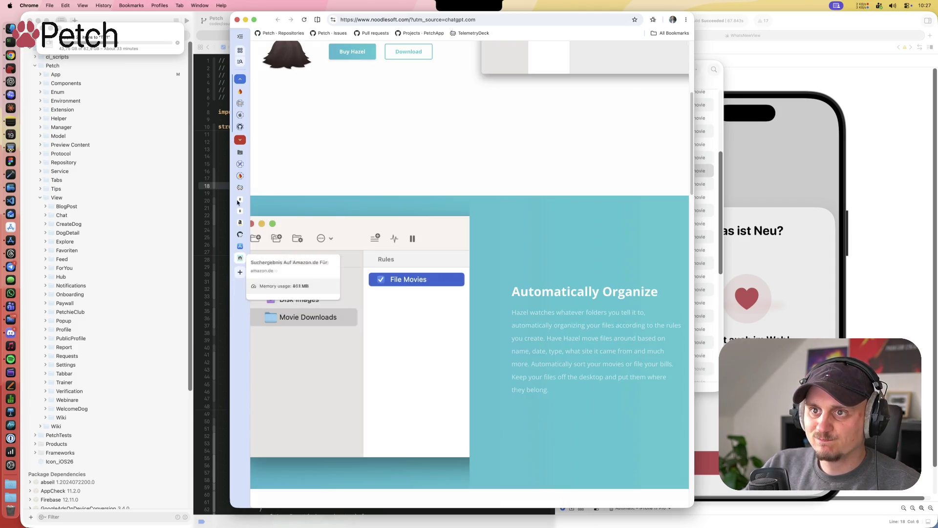
click(240, 258)
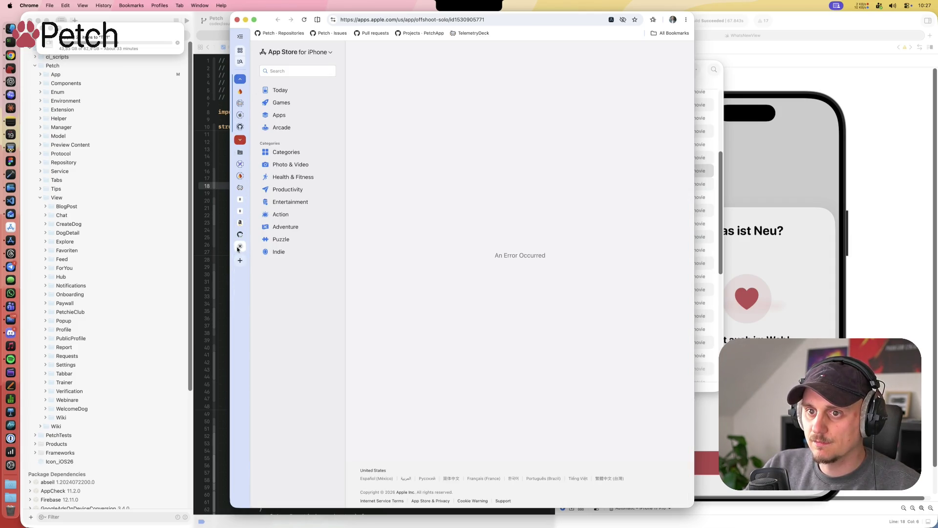
click(240, 246)
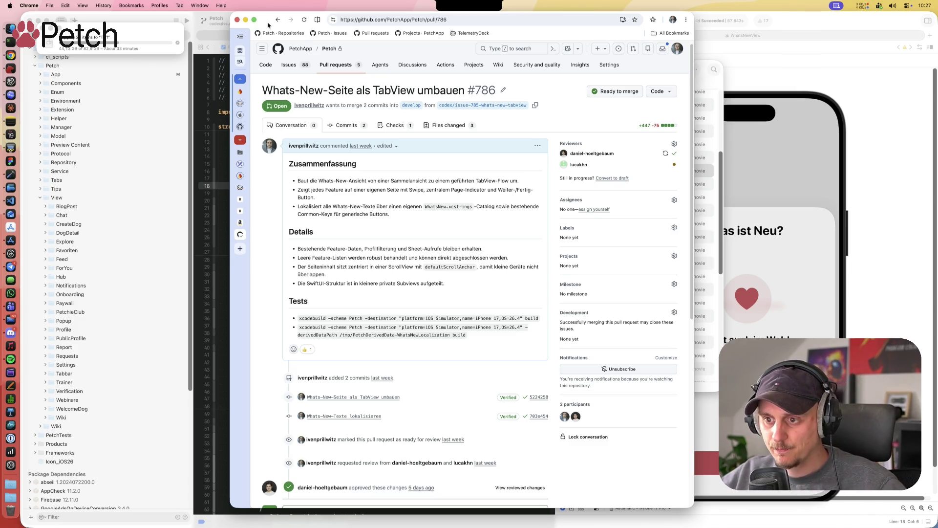
click(708, 86)
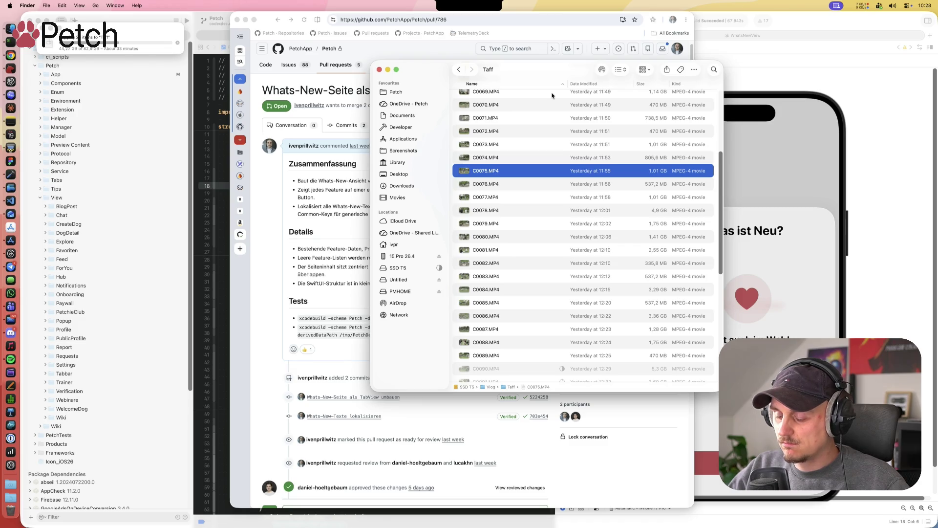
Step: Shift the Taff Finder window right and Quick Look the clip C0089.MP4
mouse_move(432, 67)
mouse_down()
mouse_move(579, 74)
mouse_move(528, 75)
mouse_up()
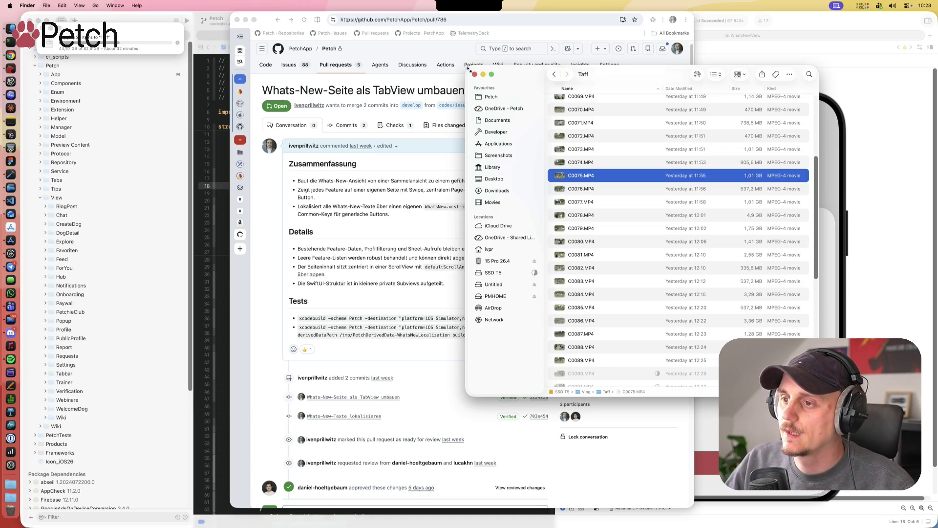
drag(615, 69, 638, 58)
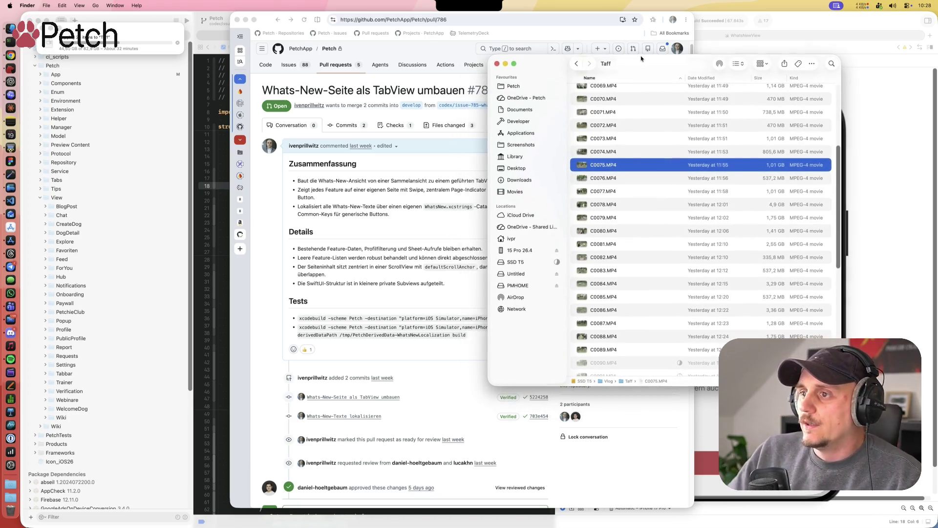
scroll(692, 286, down, 5)
click(618, 234)
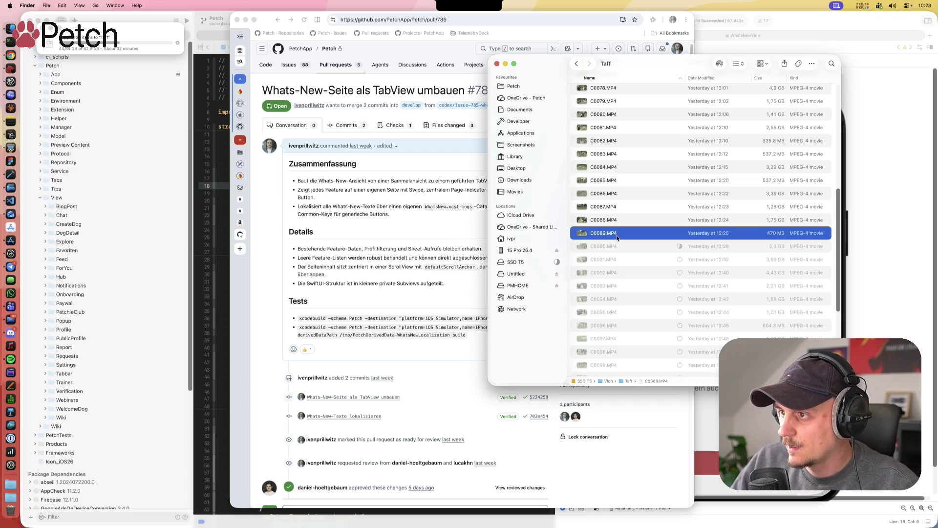
key(space)
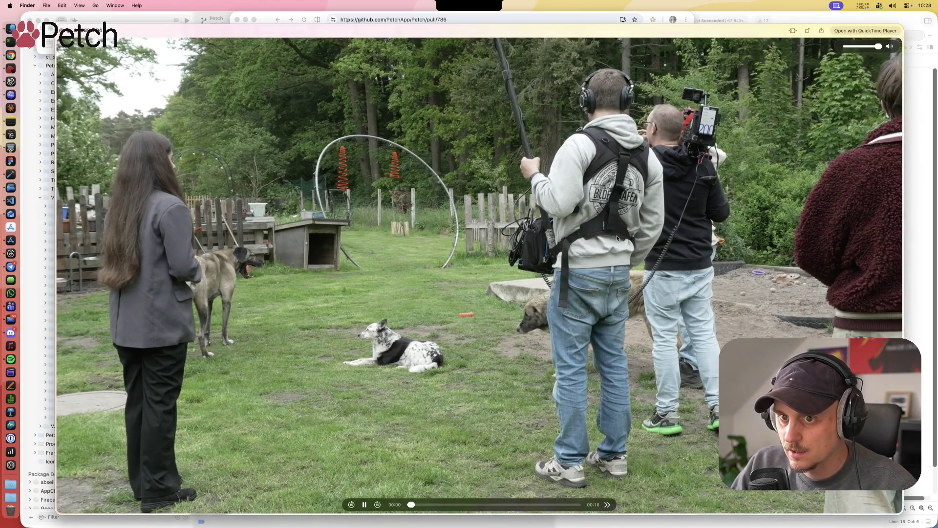
Step: Step through three more Taff clips in Quick Look, then close the preview
key(Down)
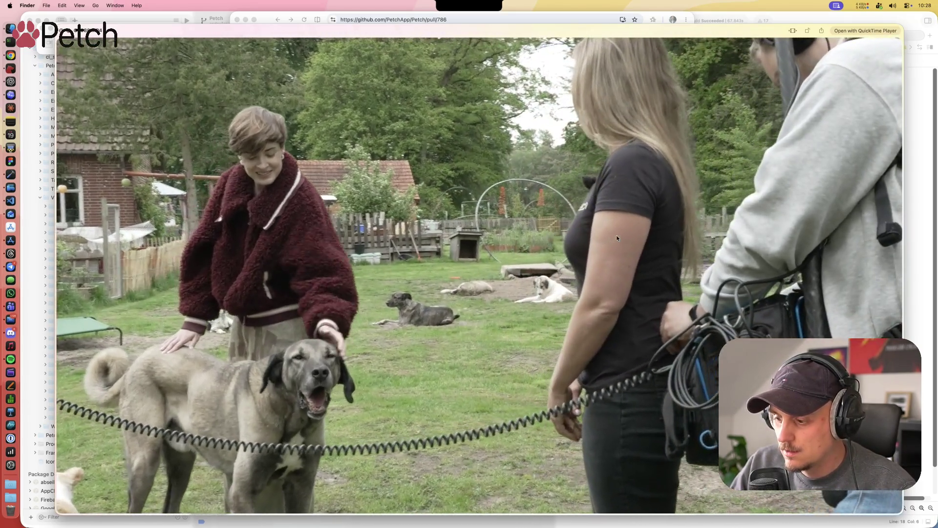
key(Down)
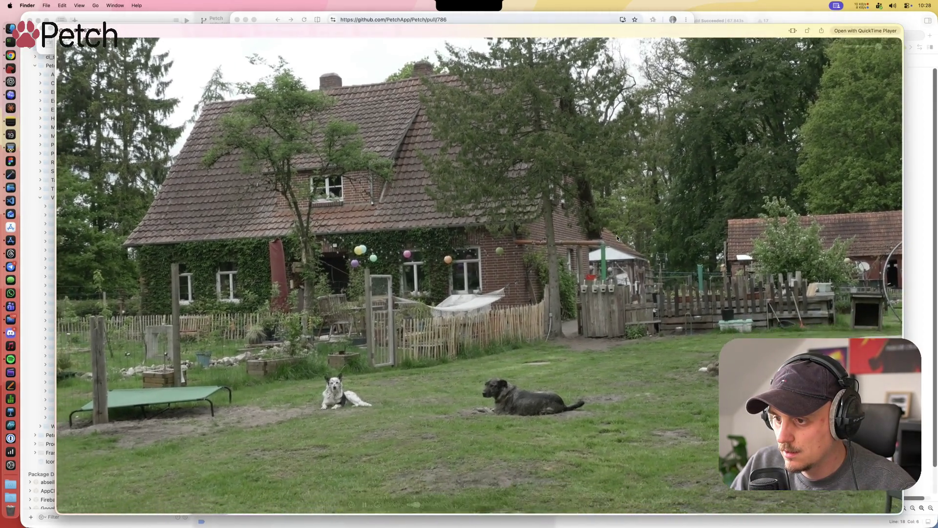
key(Down)
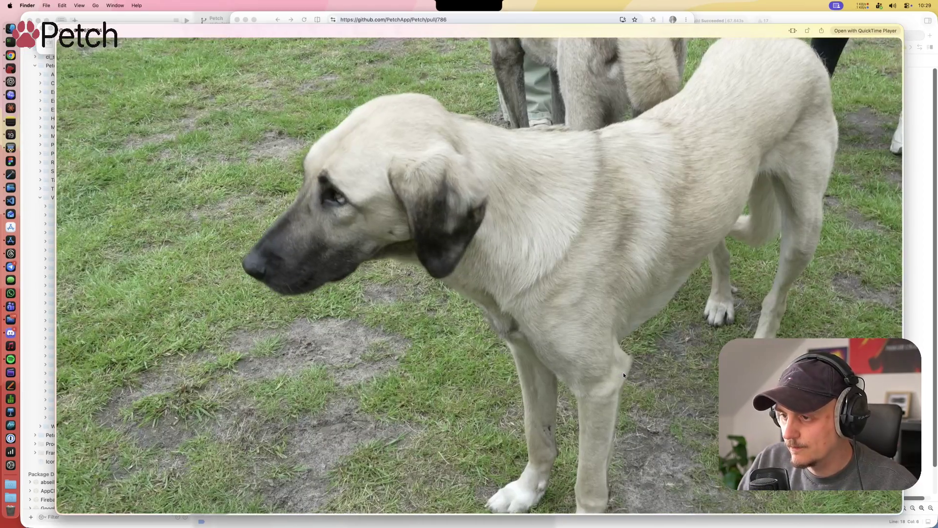
key(space)
scroll(630, 367, down, 5)
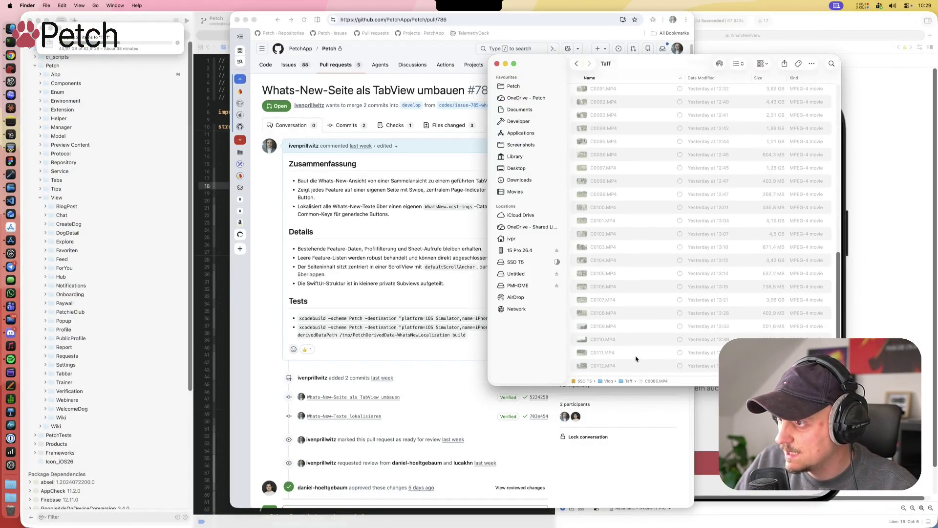
Step: Reselect C0089.MP4 and preview it again in Quick Look
right_click(655, 292)
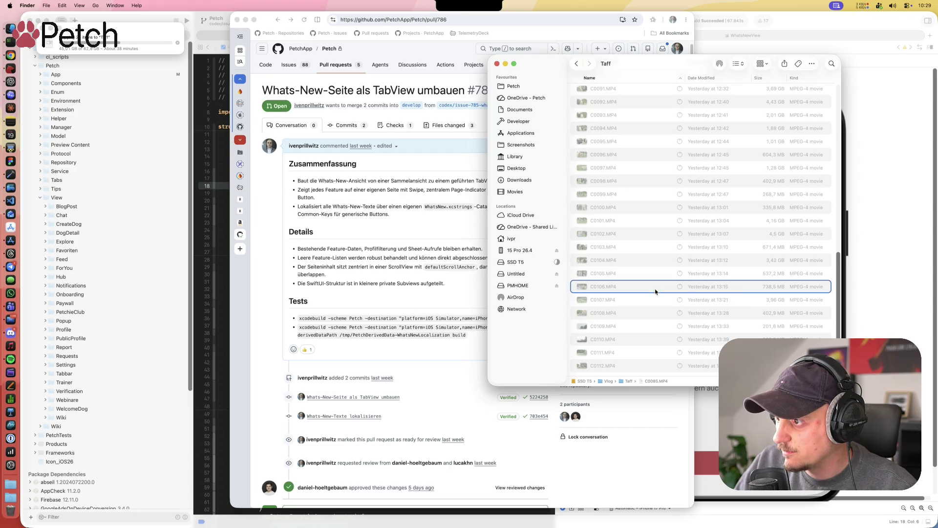
click(649, 263)
scroll(638, 221, up, 5)
click(630, 255)
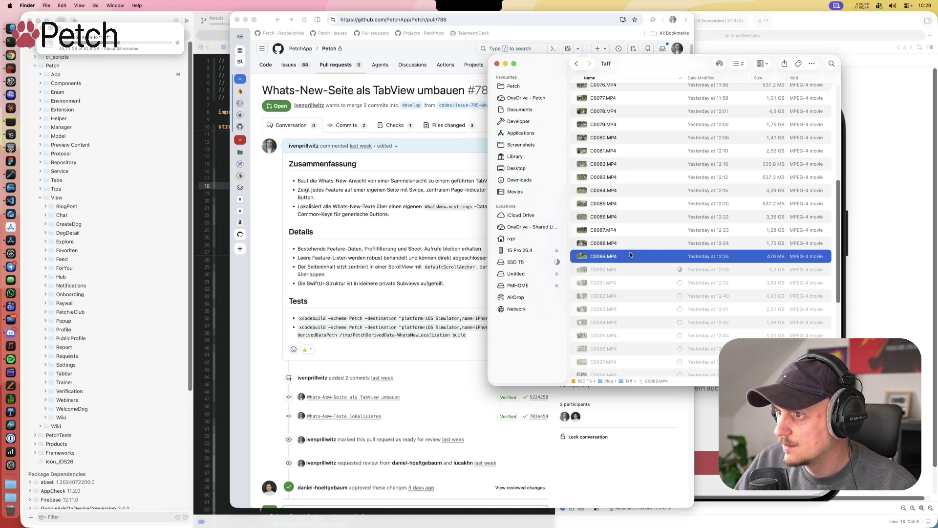
key(space)
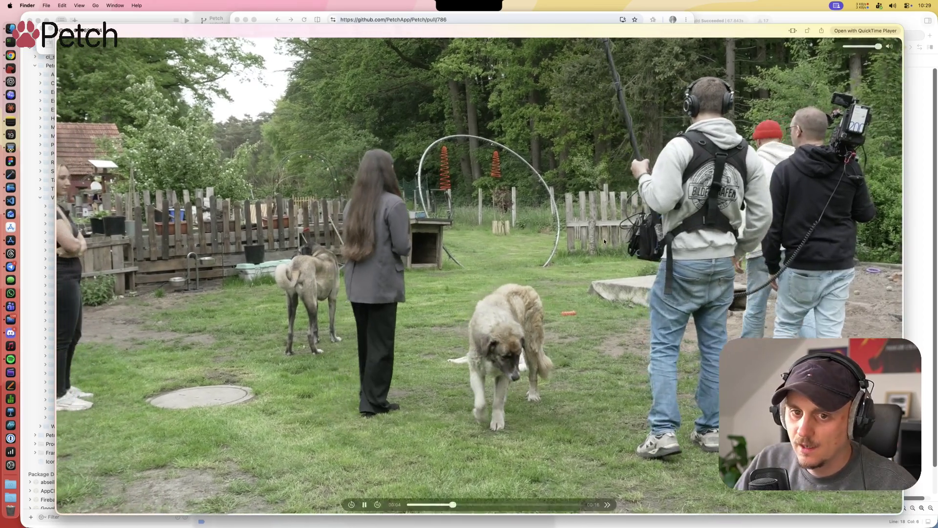
key(space)
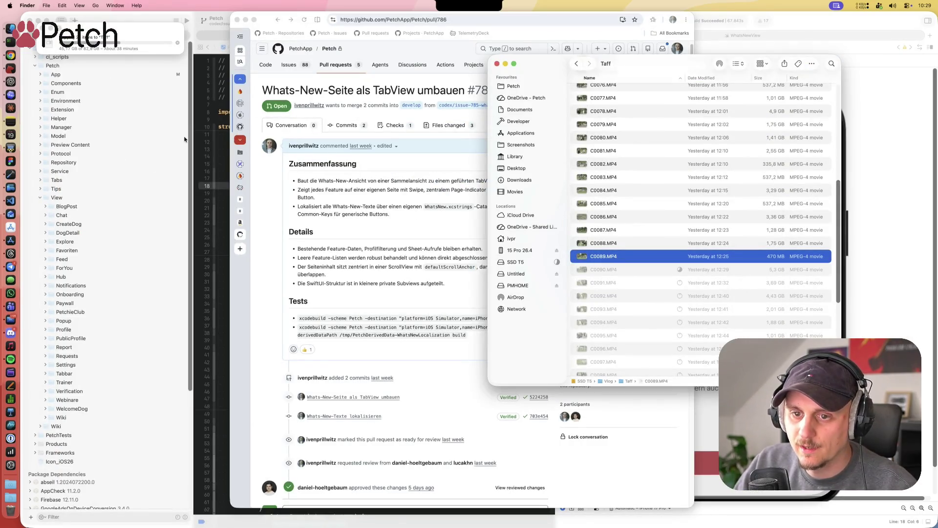
Step: Launch the Photos app through Spotlight search for 'photos'
key(super+space)
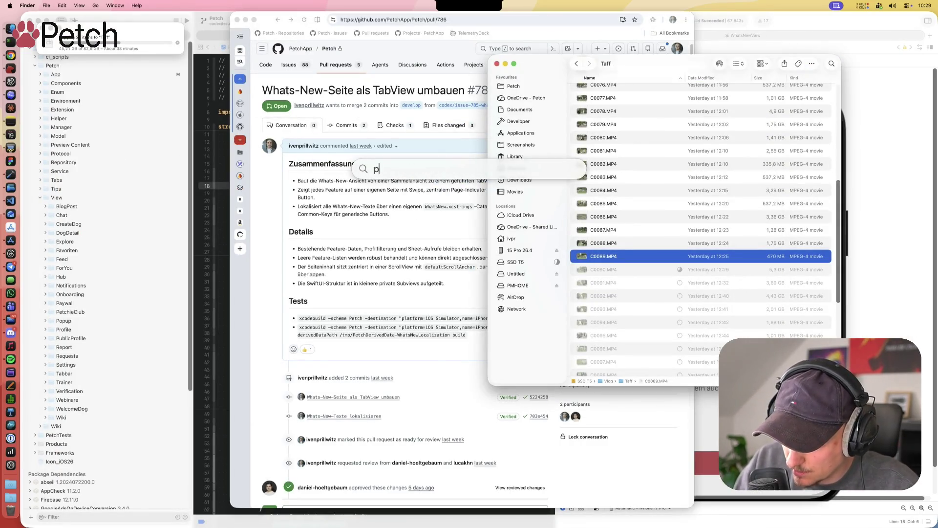
text(photos)
key(Return)
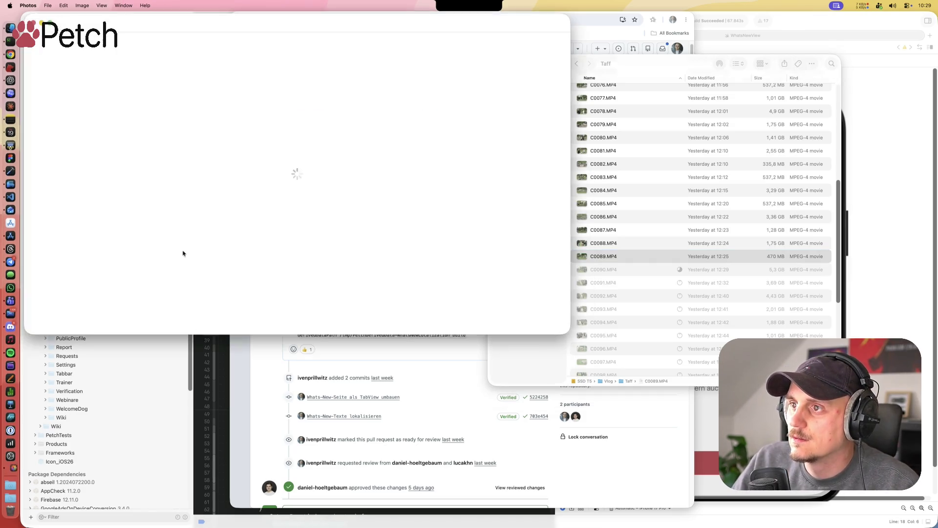
key(cmd+w)
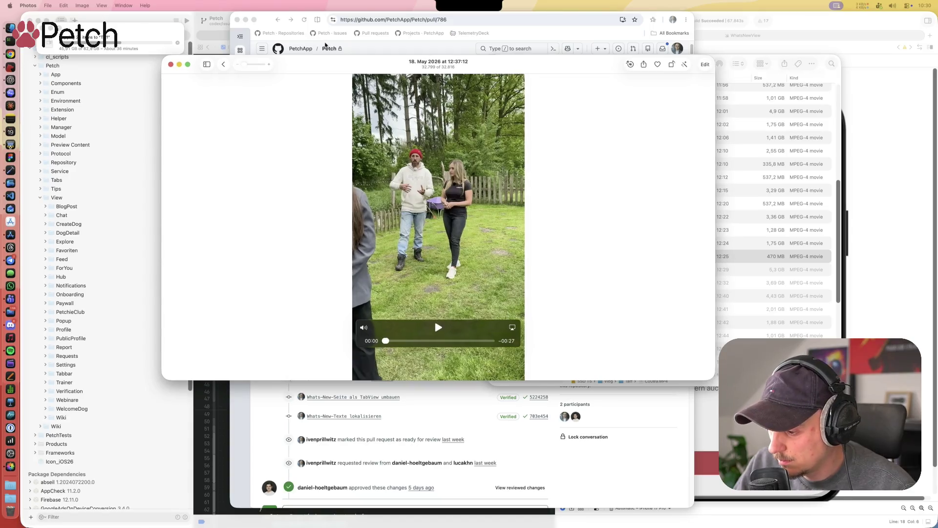
Step: Enlarge the Photos viewer, play the 18 May garden video, then return to the library grid
drag(711, 378, 793, 494)
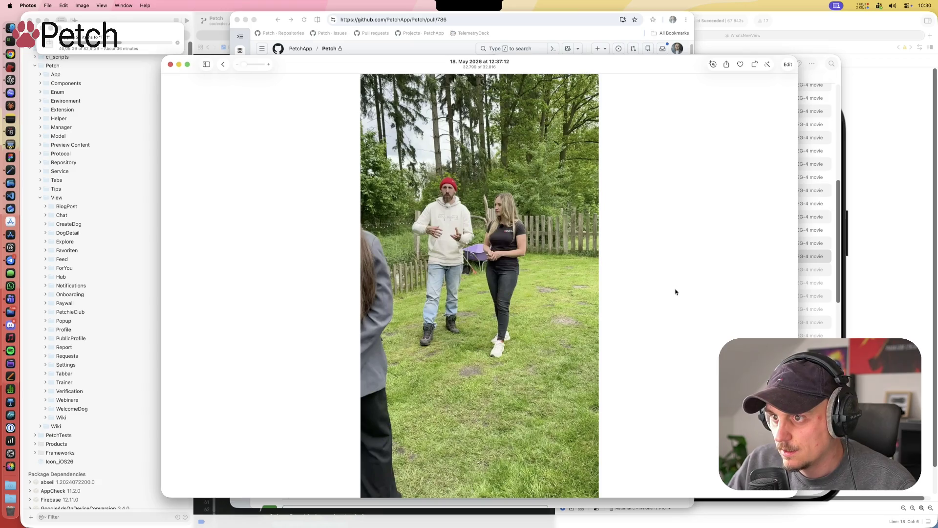
mouse_move(442, 262)
click(483, 443)
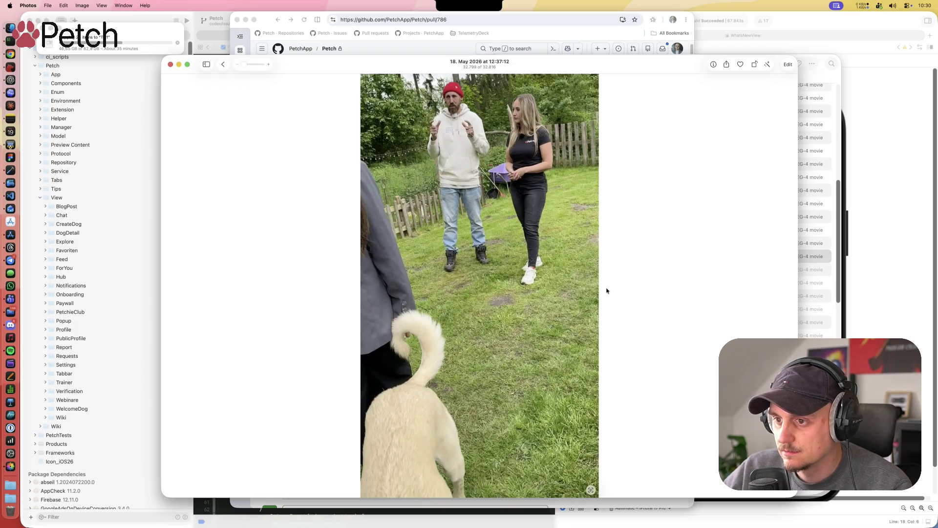
key(Right)
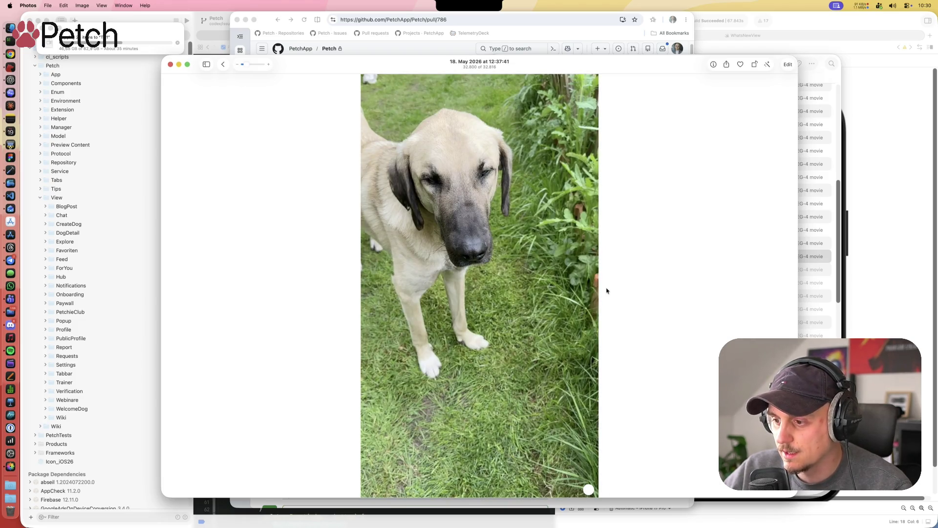
key(Escape)
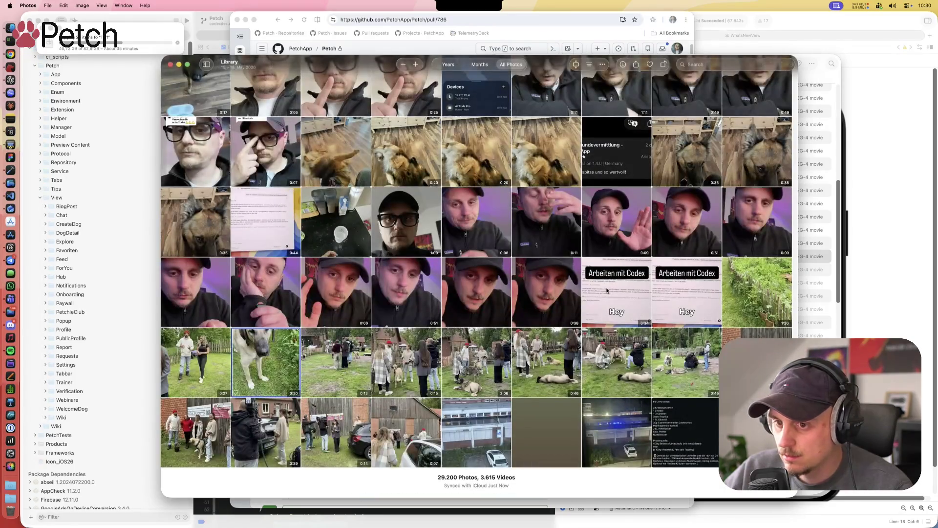
Step: Play the dog clip in a larger viewer, rewinding a few seconds to replay it
key(space)
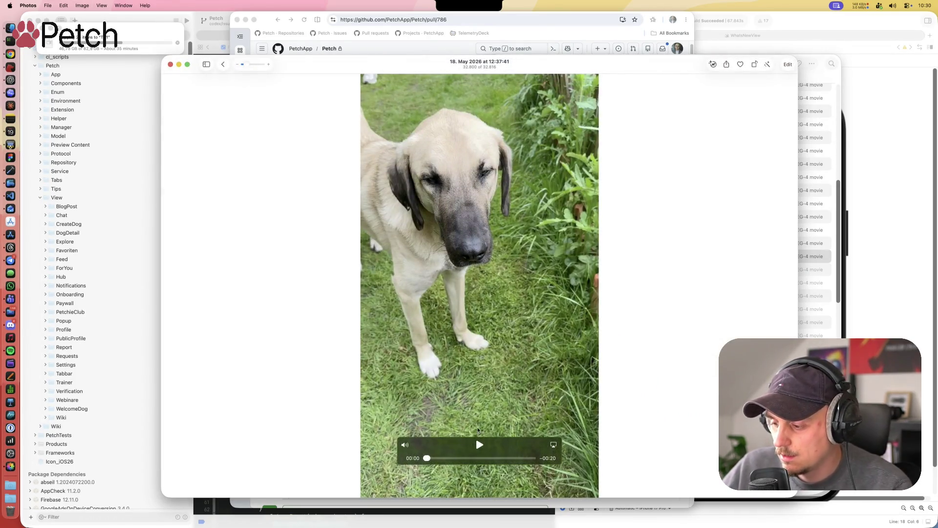
click(477, 445)
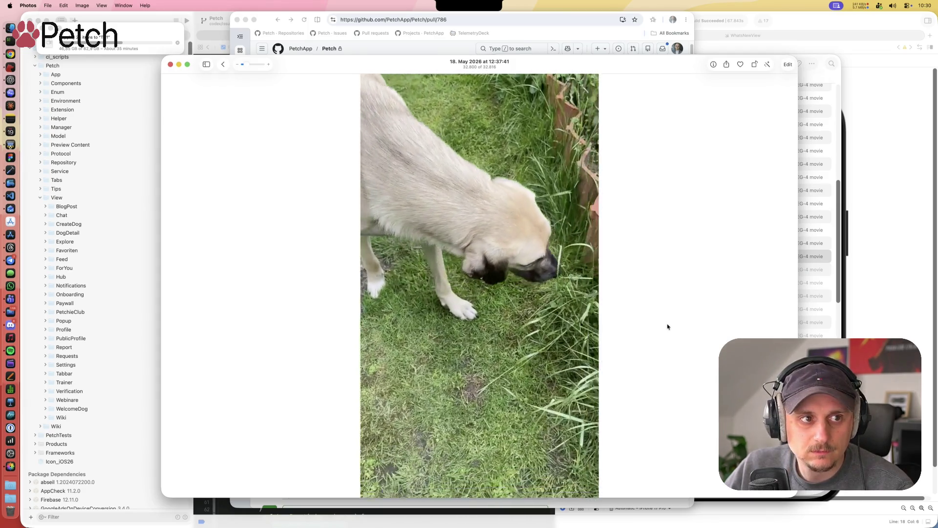
mouse_move(640, 63)
mouse_down()
mouse_move(584, 36)
mouse_move(601, 38)
mouse_move(603, 25)
mouse_up()
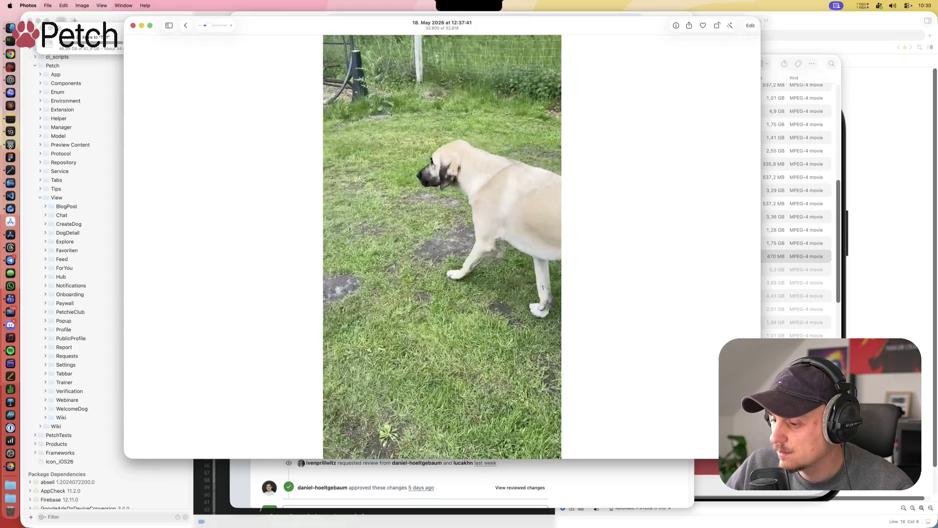
drag(760, 458, 809, 508)
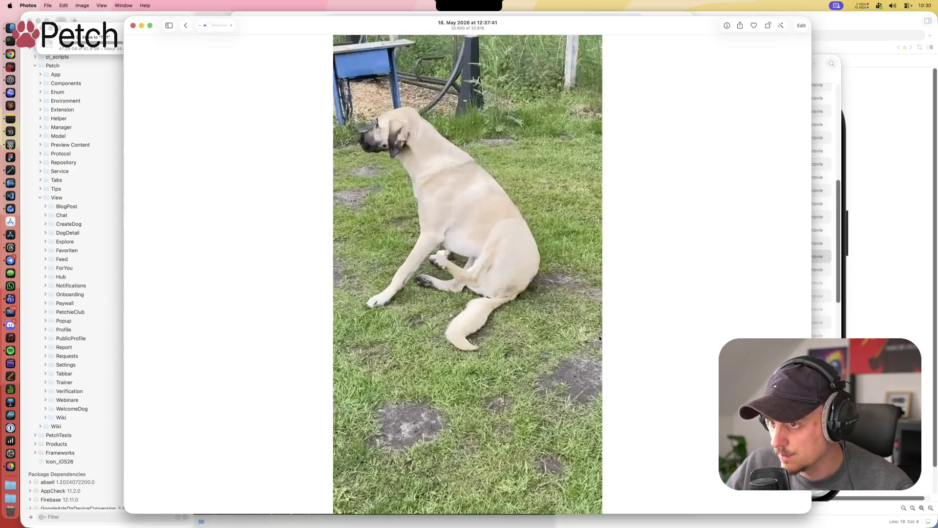
mouse_move(485, 366)
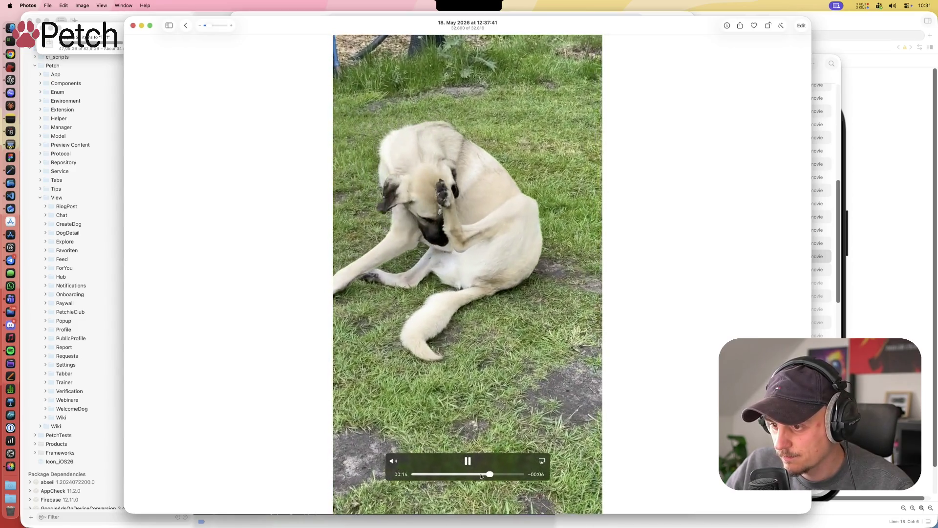
drag(487, 474, 468, 476)
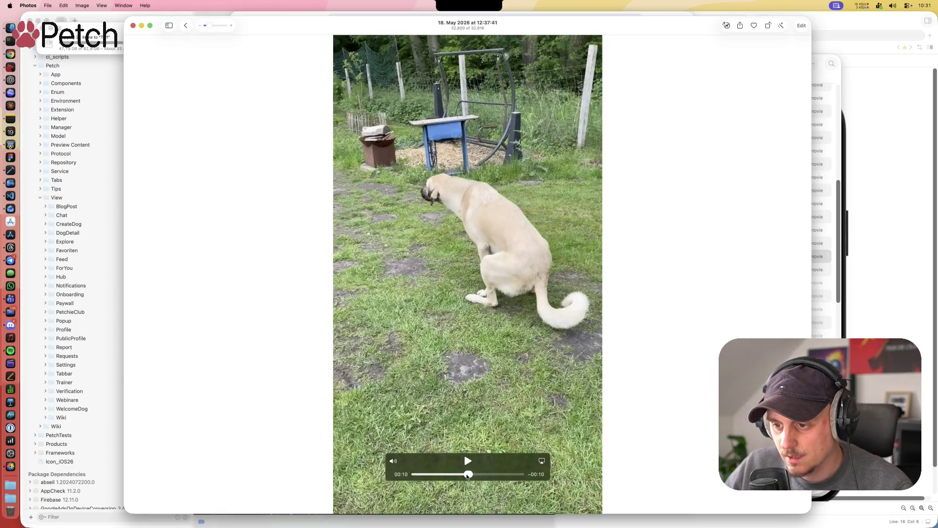
drag(468, 476, 468, 476)
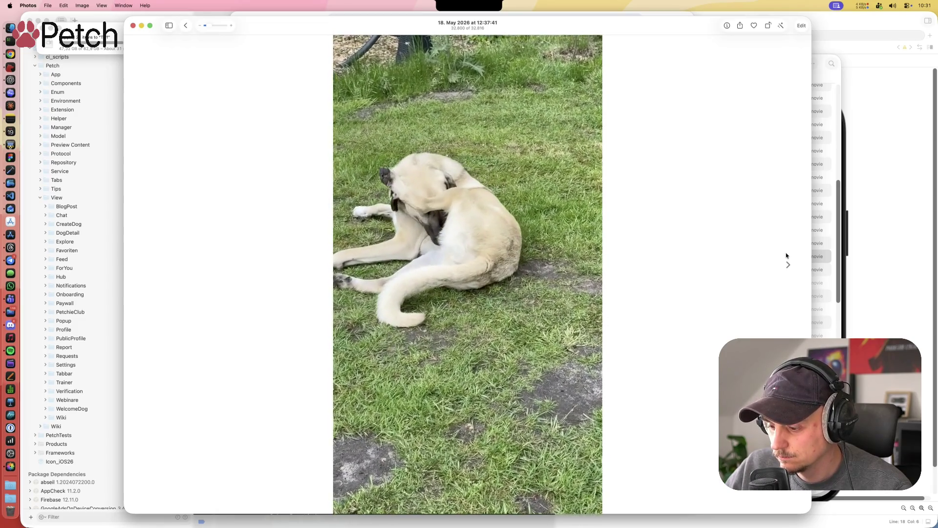
Step: Advance to the farmyard video, play it, then move on to the 13:06:20 item
mouse_move(533, 263)
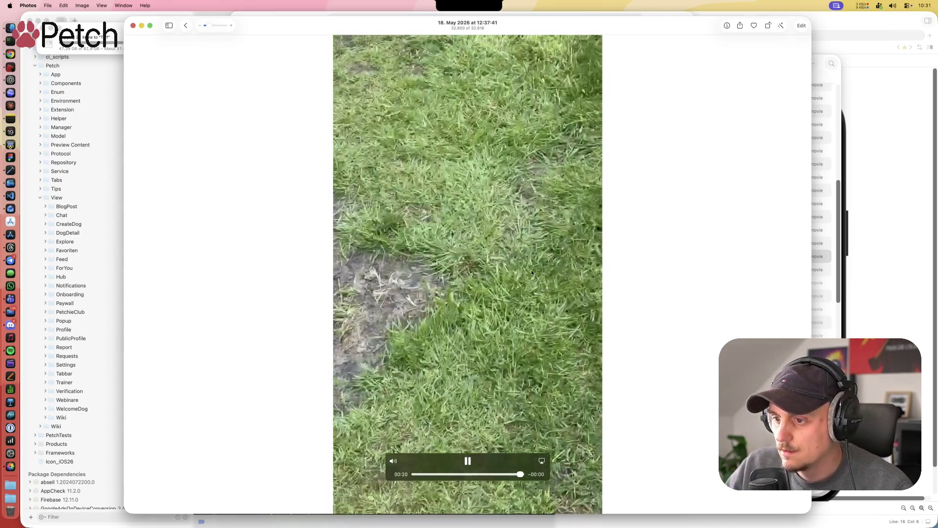
key(Right)
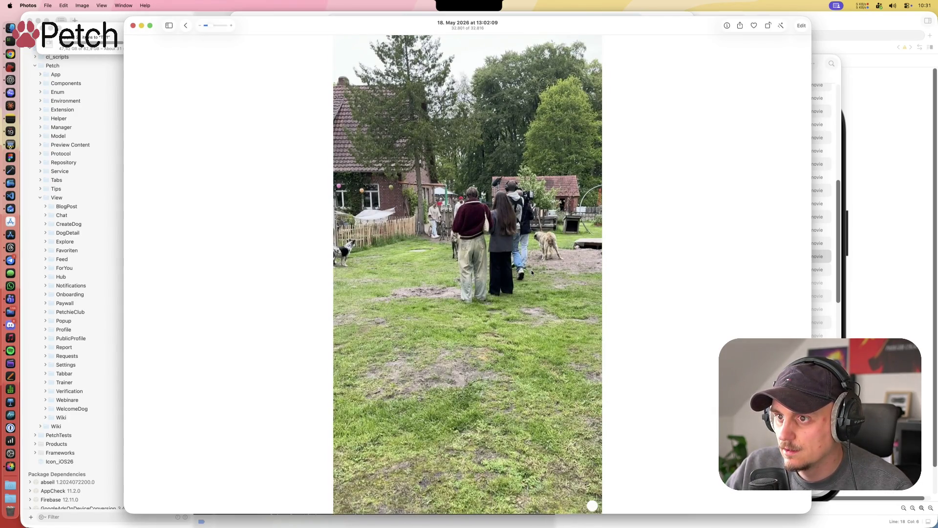
click(466, 461)
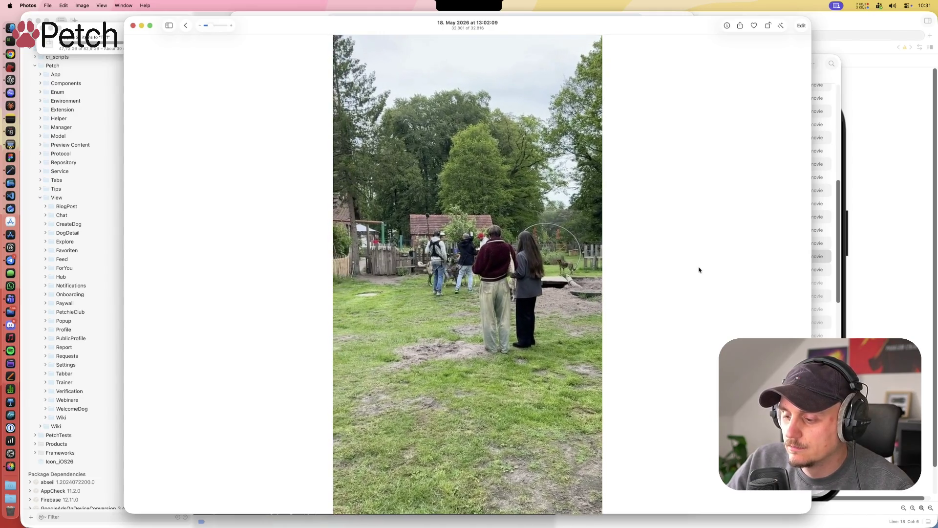
mouse_move(389, 261)
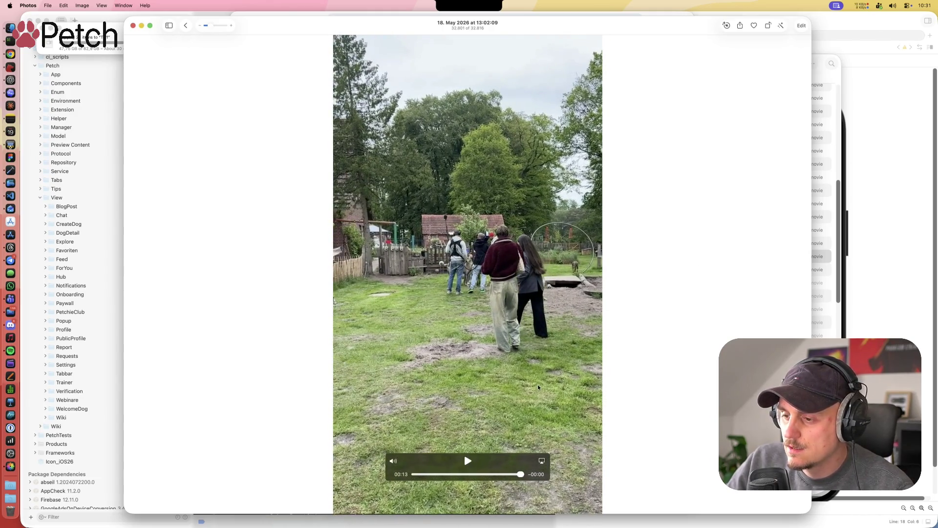
key(Right)
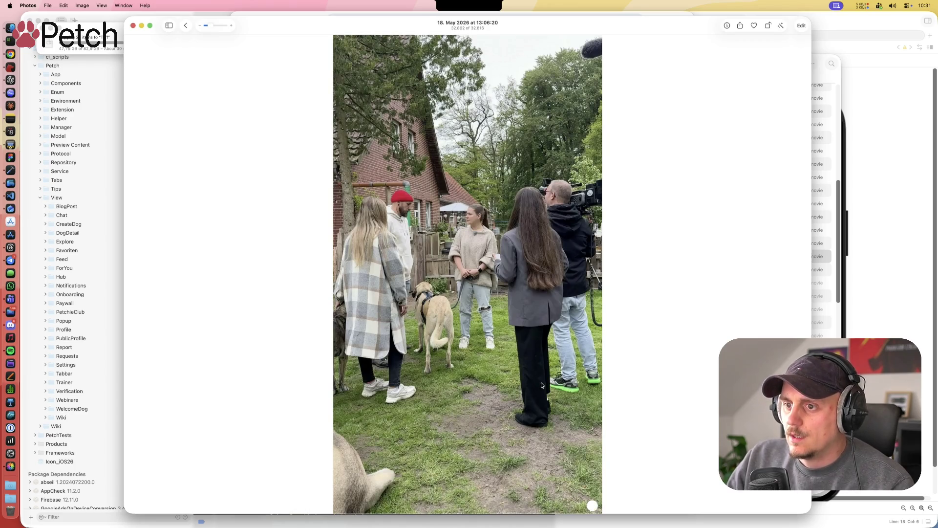
Step: Play the farm clip, then skip through the 13:07:30 Barnstorf film-crew video and exit
click(468, 462)
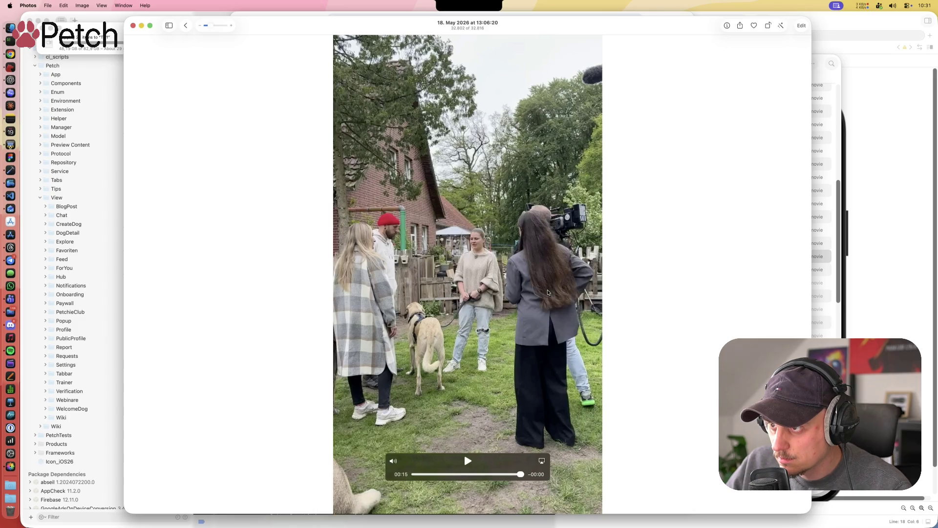
key(Right)
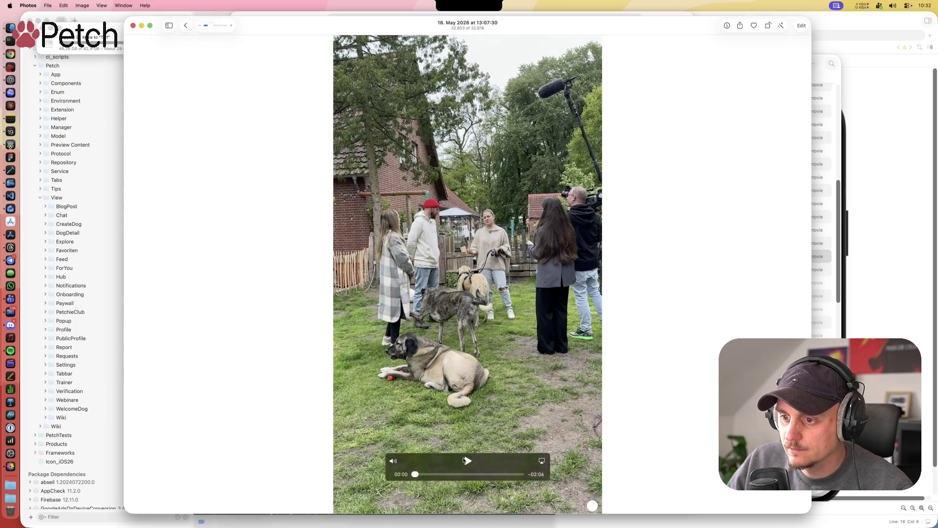
click(468, 461)
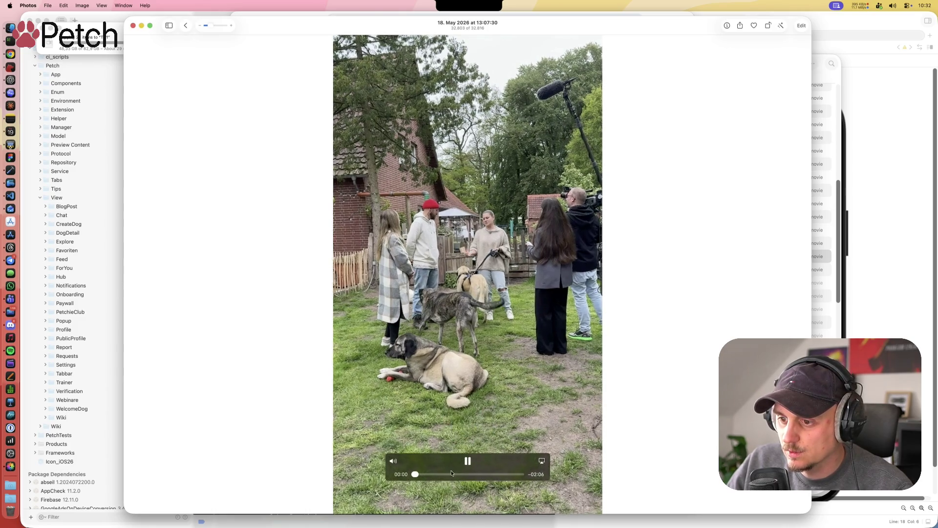
click(425, 474)
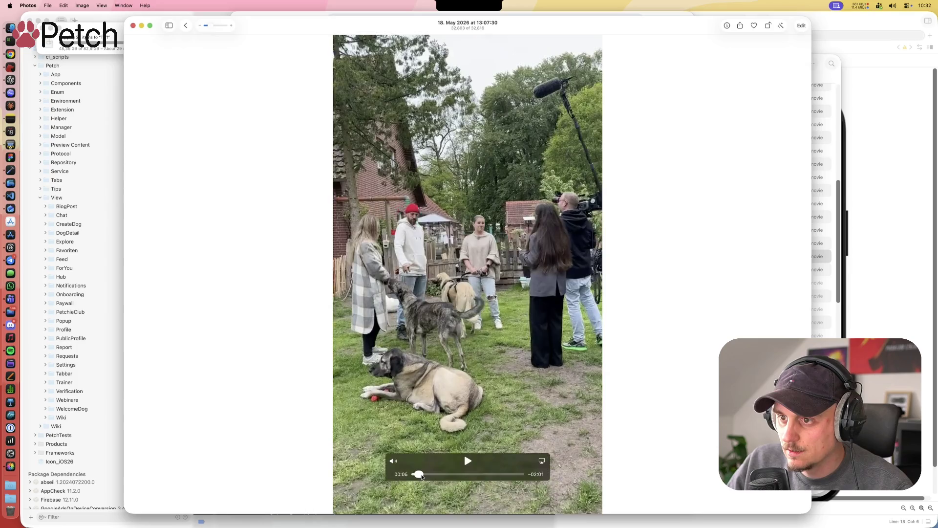
drag(427, 477, 456, 477)
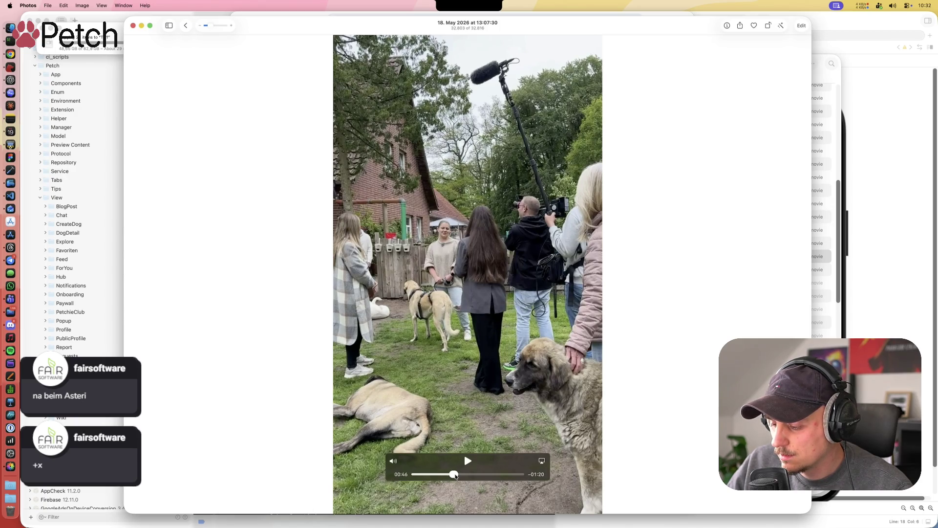
drag(455, 477, 510, 471)
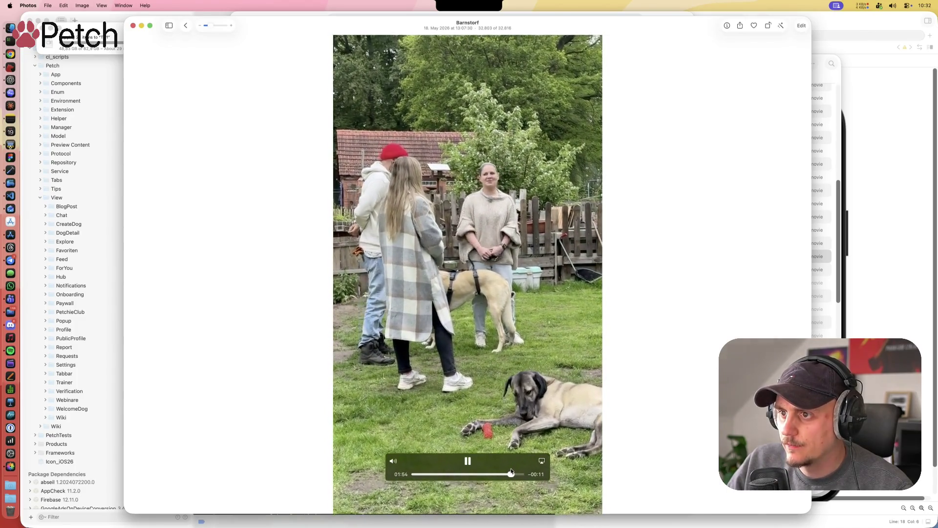
key(Escape)
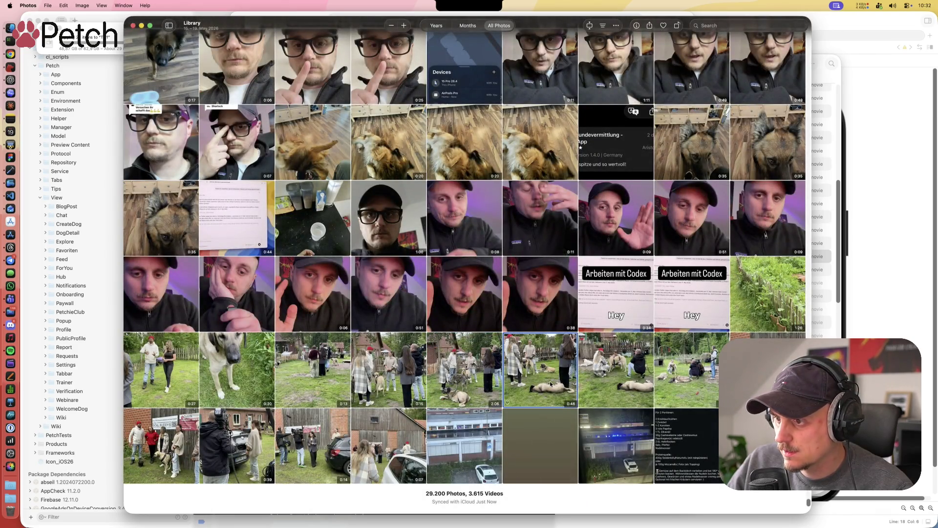
double_click(690, 377)
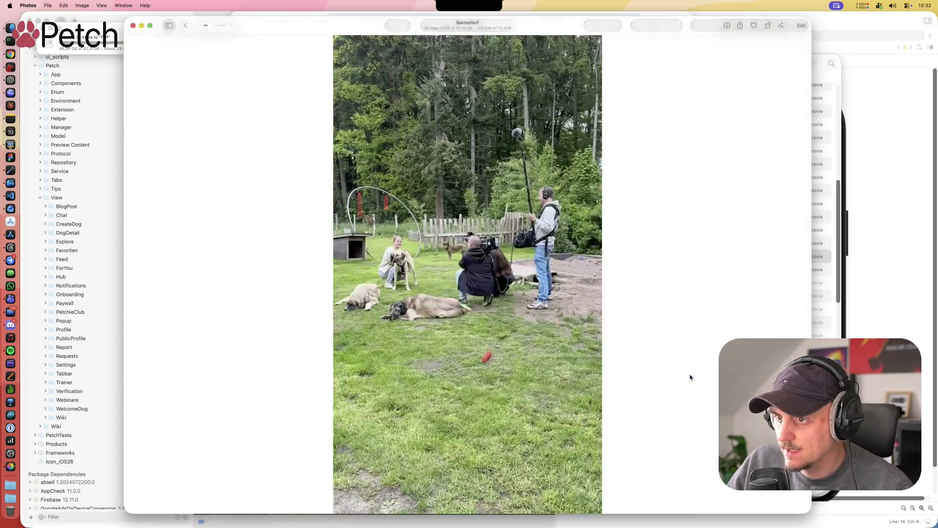
mouse_move(503, 468)
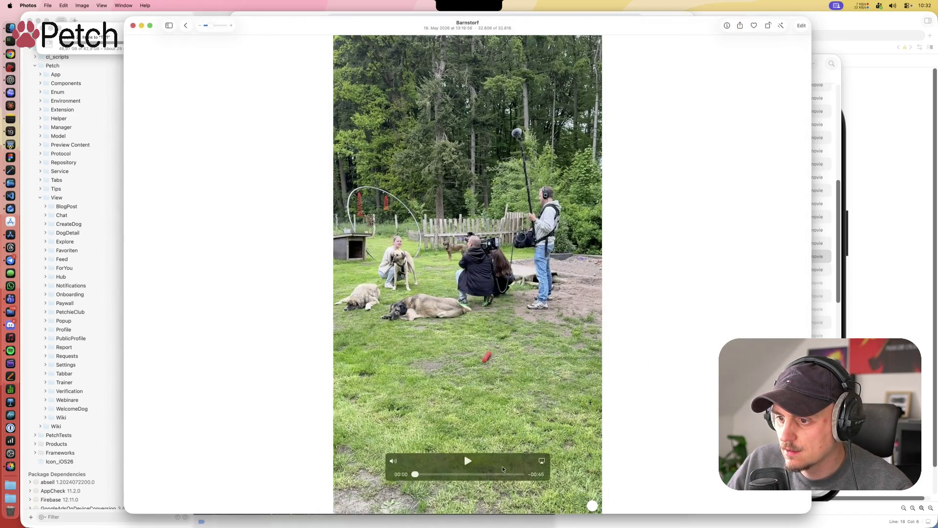
click(467, 460)
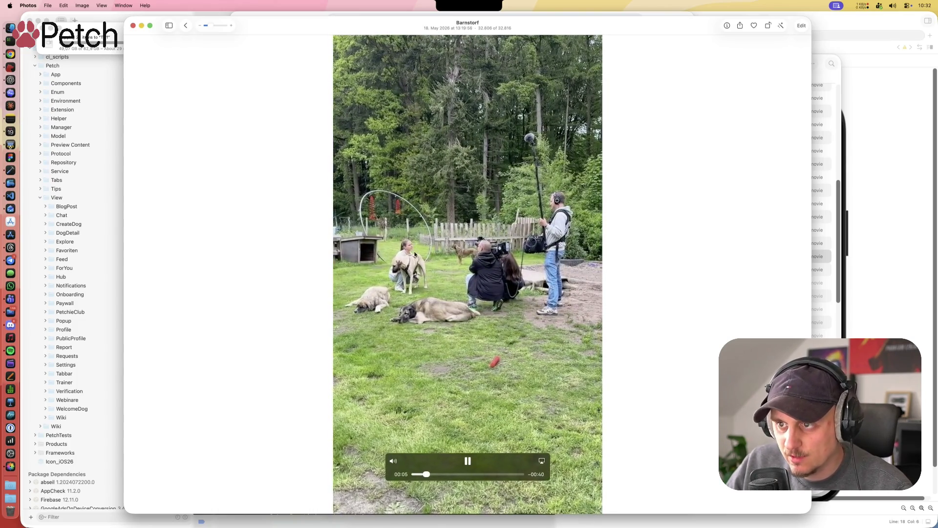
drag(429, 474, 508, 474)
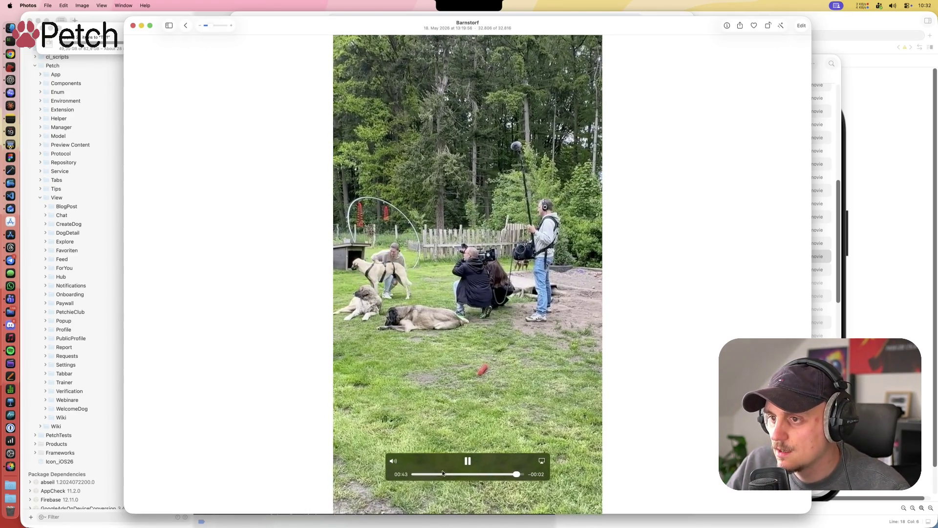
key(Escape)
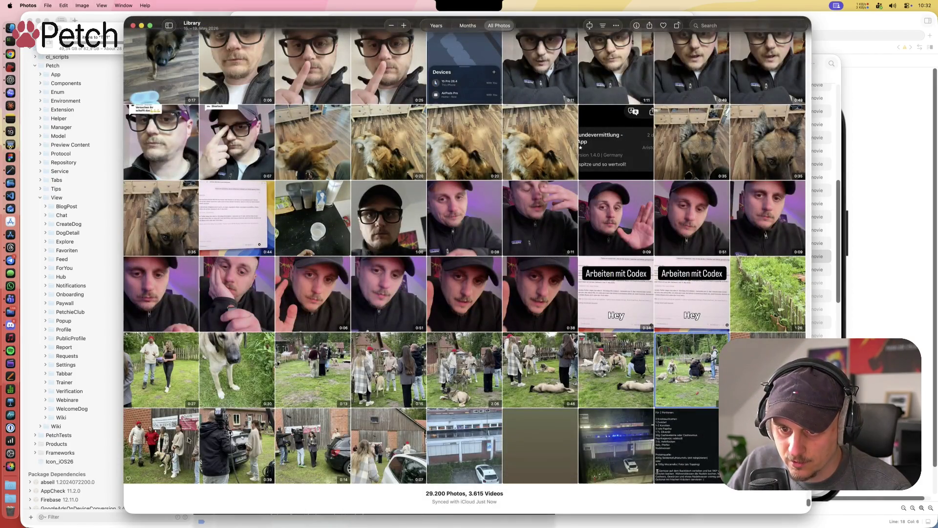
double_click(185, 439)
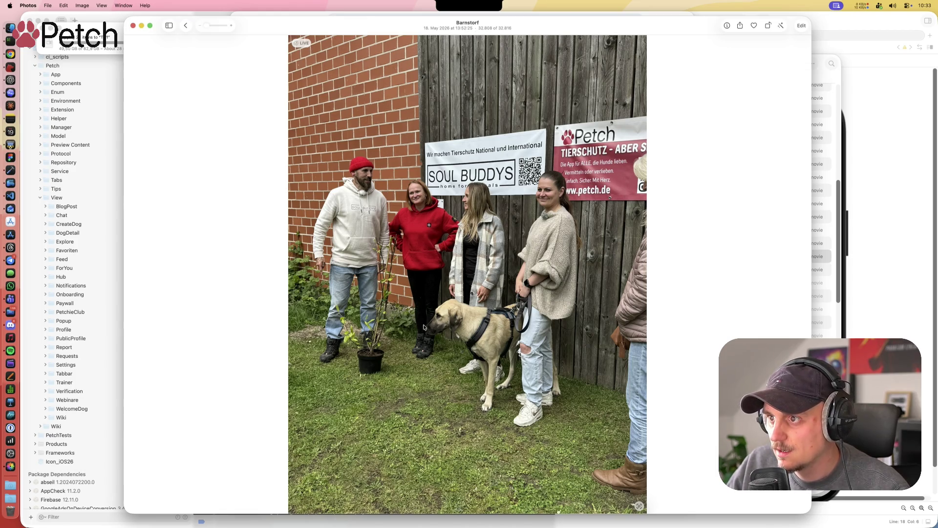
key(Escape)
double_click(221, 430)
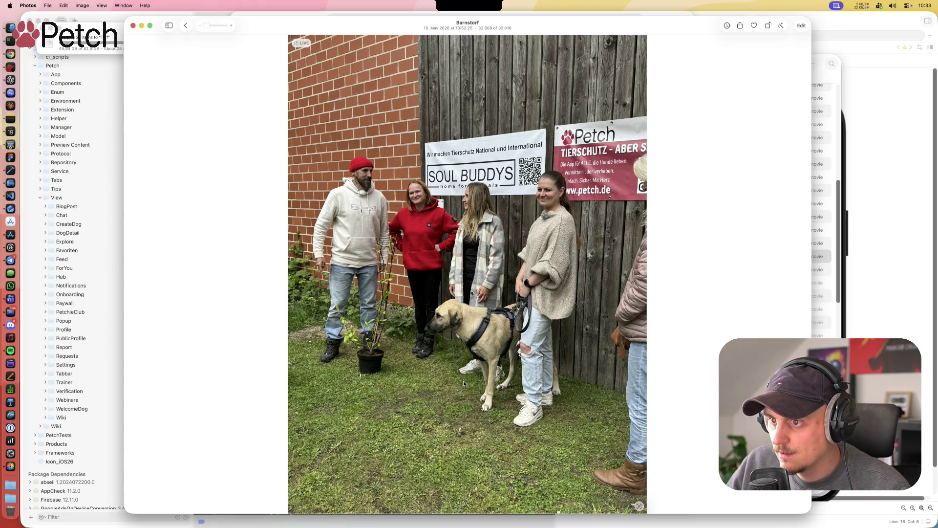
key(Escape)
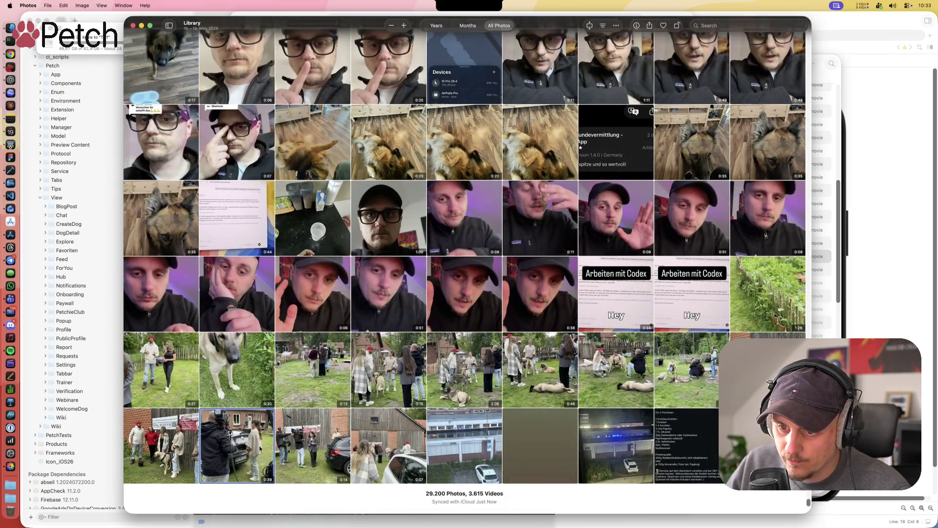
double_click(261, 448)
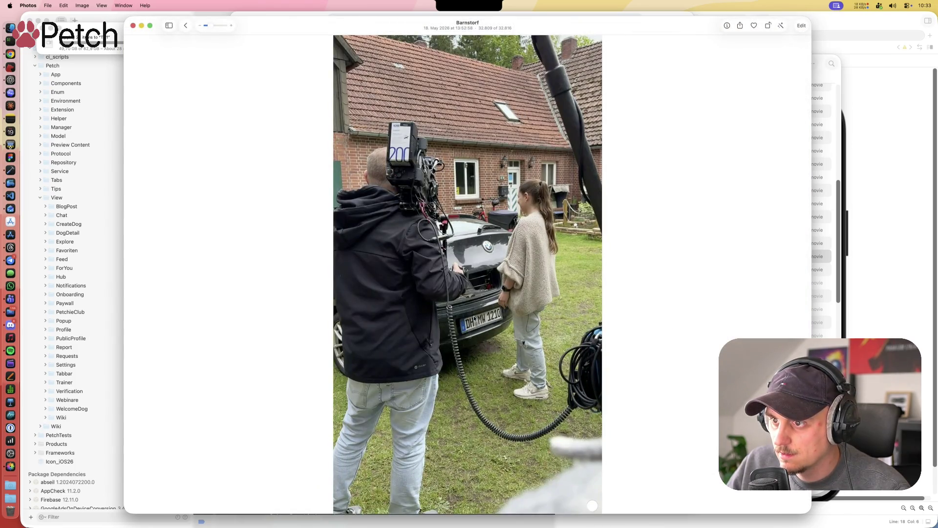
click(468, 460)
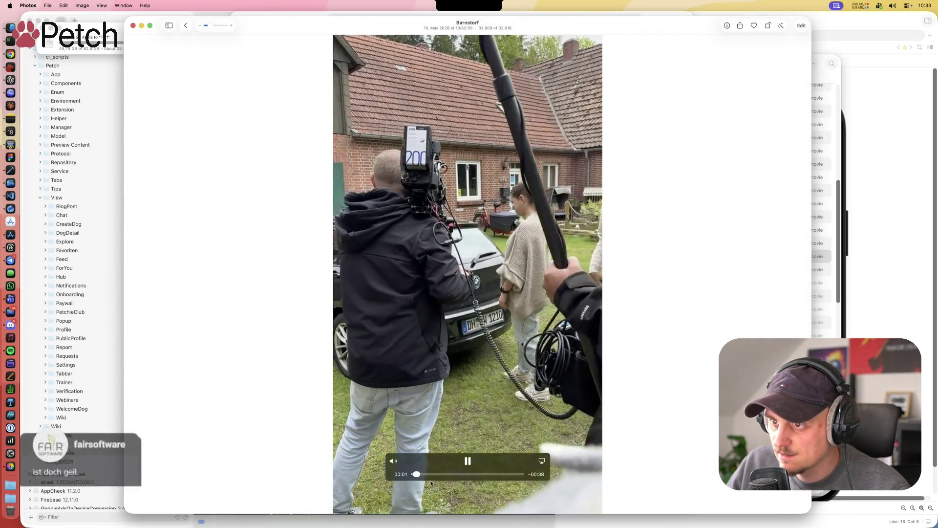
drag(420, 474, 509, 473)
key(space)
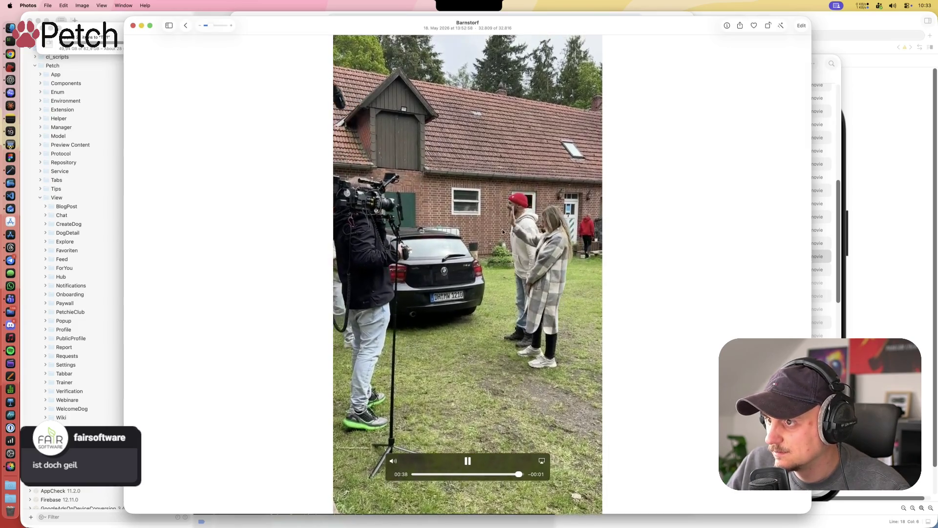
key(Escape)
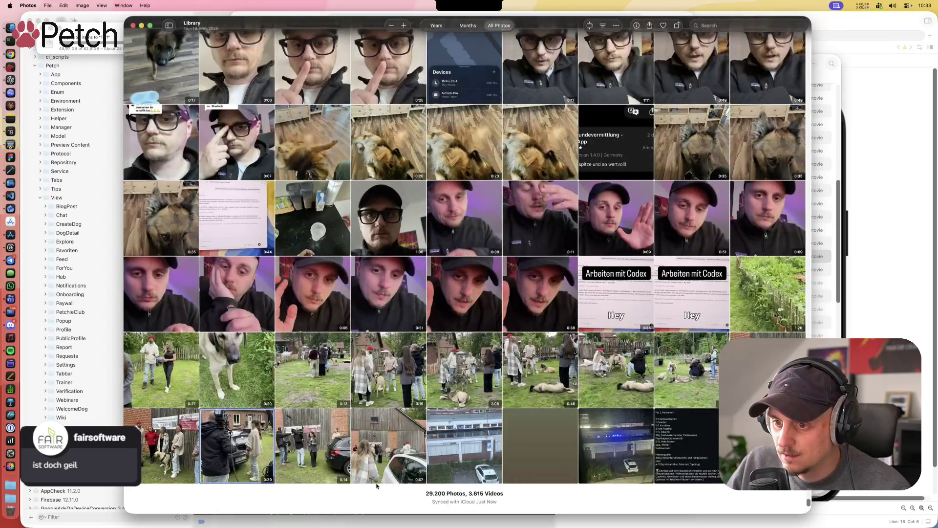
double_click(404, 454)
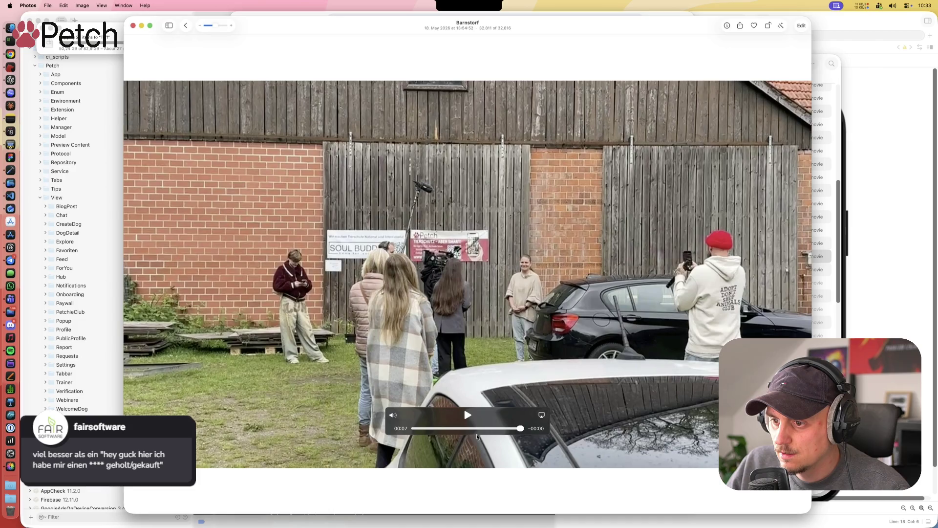
click(467, 416)
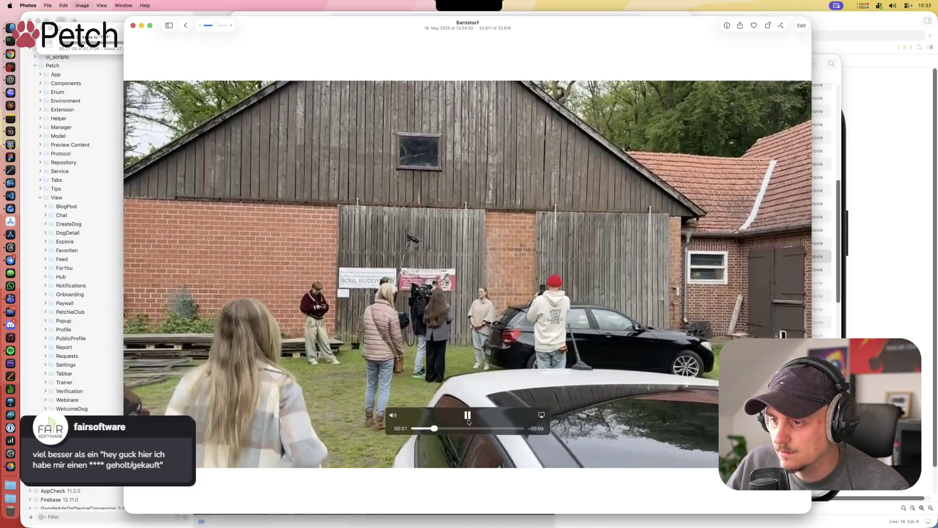
key(Escape)
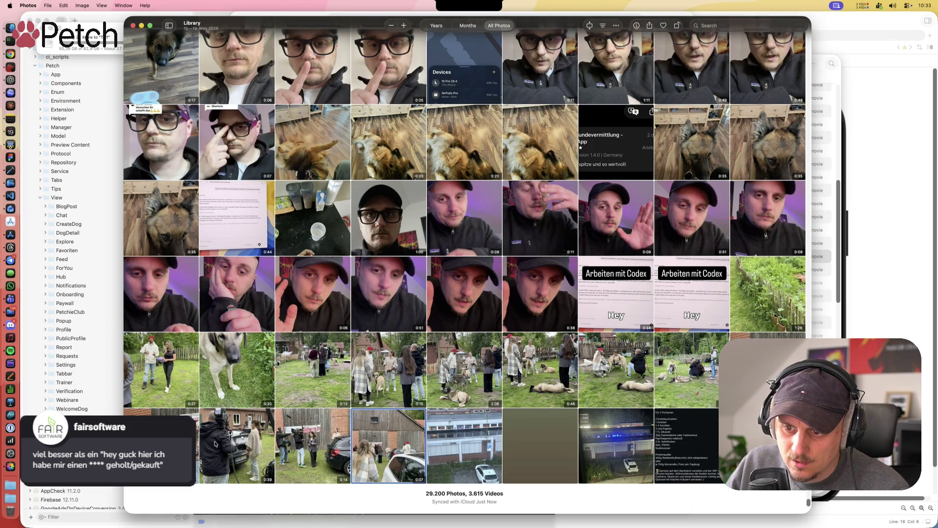
double_click(186, 447)
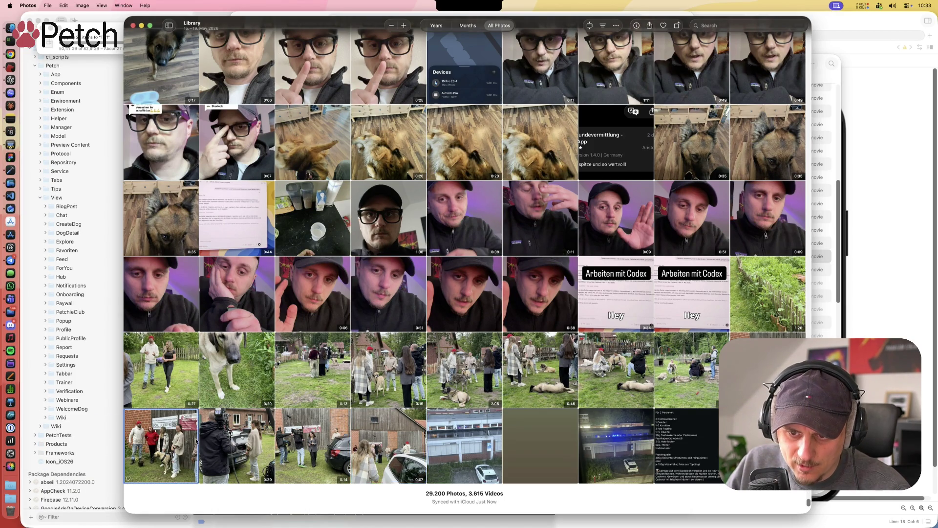
key(Escape)
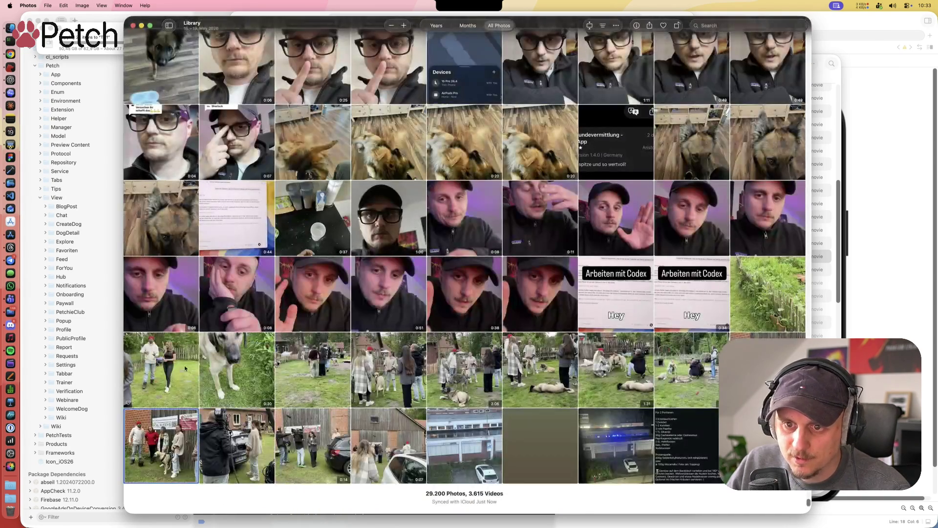
key(space)
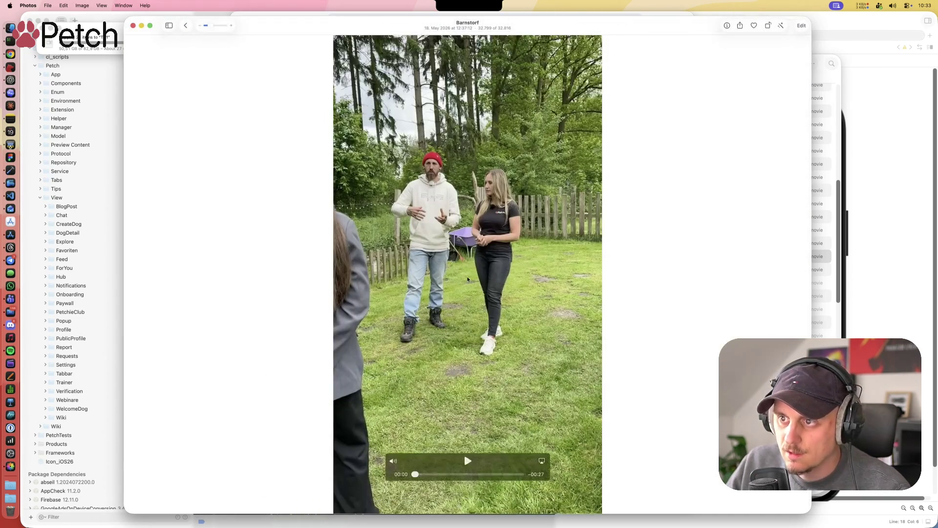
click(465, 460)
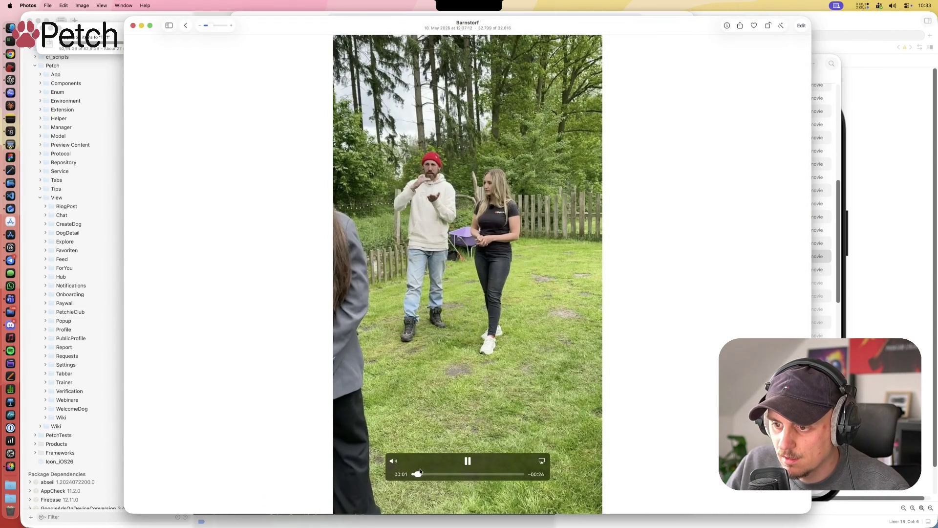
mouse_move(419, 474)
mouse_down()
mouse_move(517, 475)
mouse_move(489, 475)
mouse_up()
click(467, 461)
key(Escape)
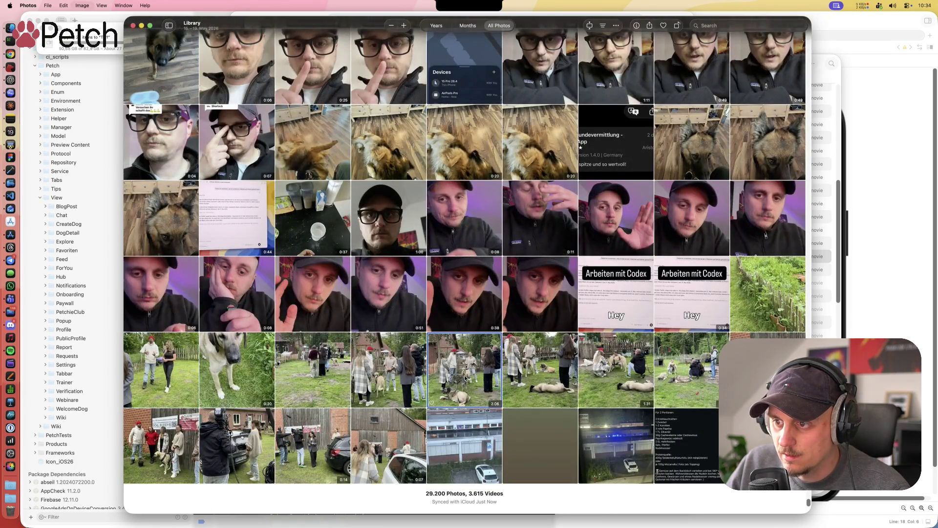
double_click(466, 380)
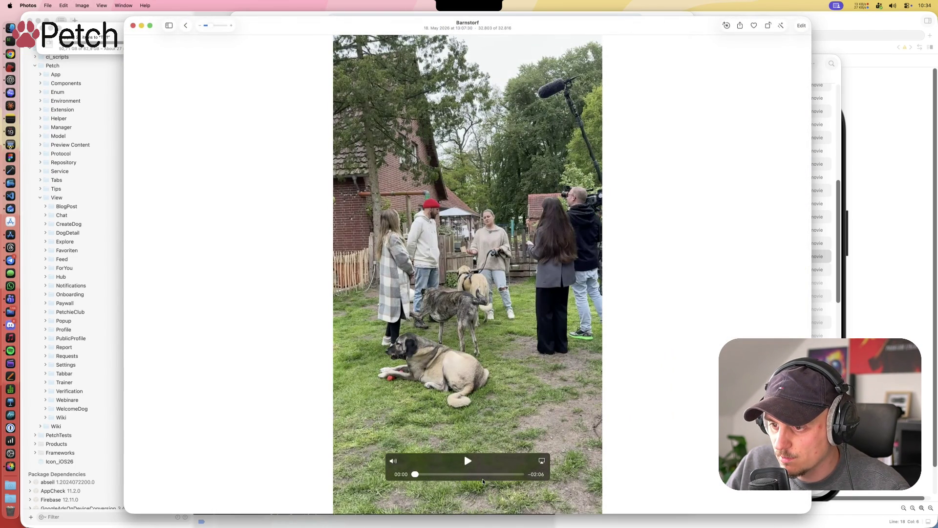
mouse_move(456, 474)
mouse_down()
mouse_move(449, 475)
mouse_move(492, 475)
mouse_up()
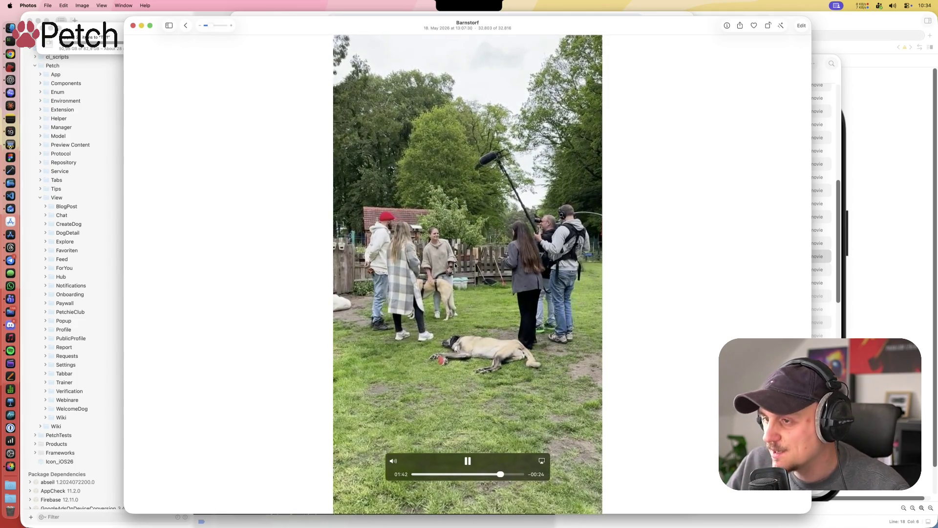
click(469, 464)
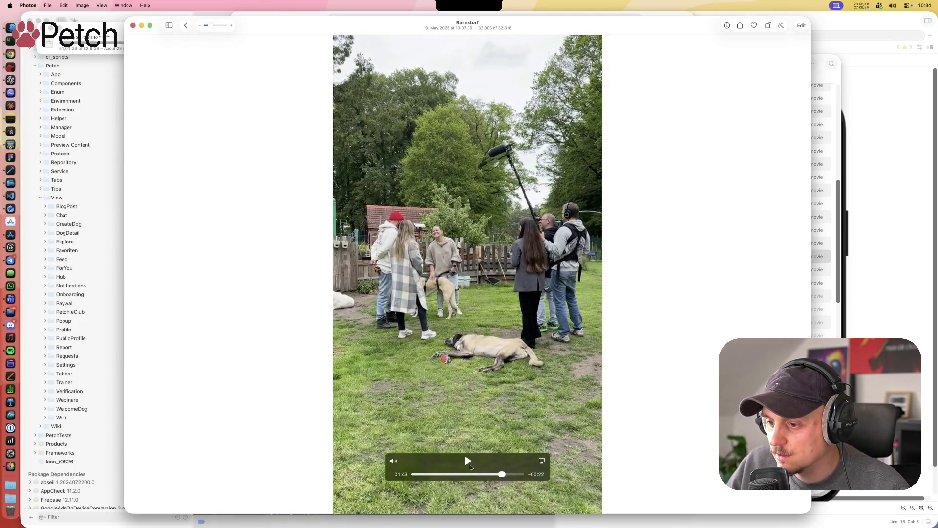
key(Escape)
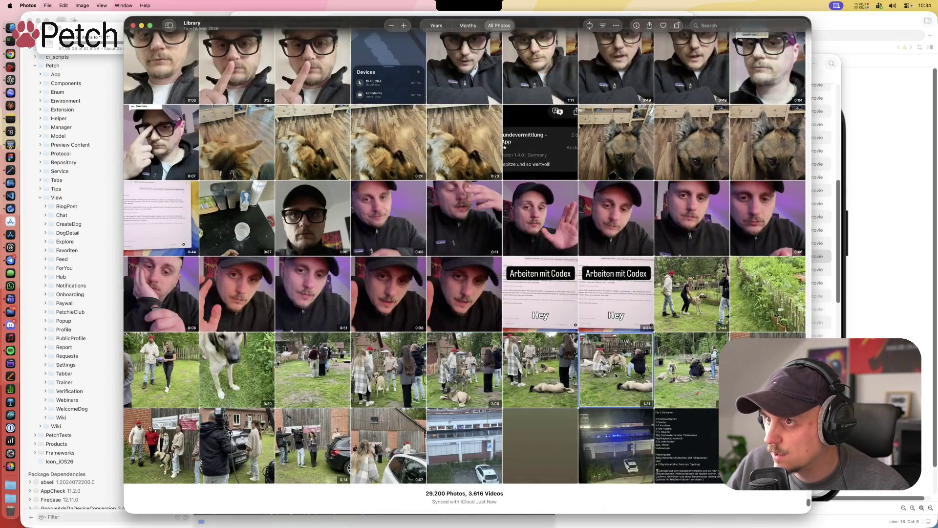
Step: Play another Barnstorf dog video full size, skipping ahead to 01:21, then close it
double_click(615, 375)
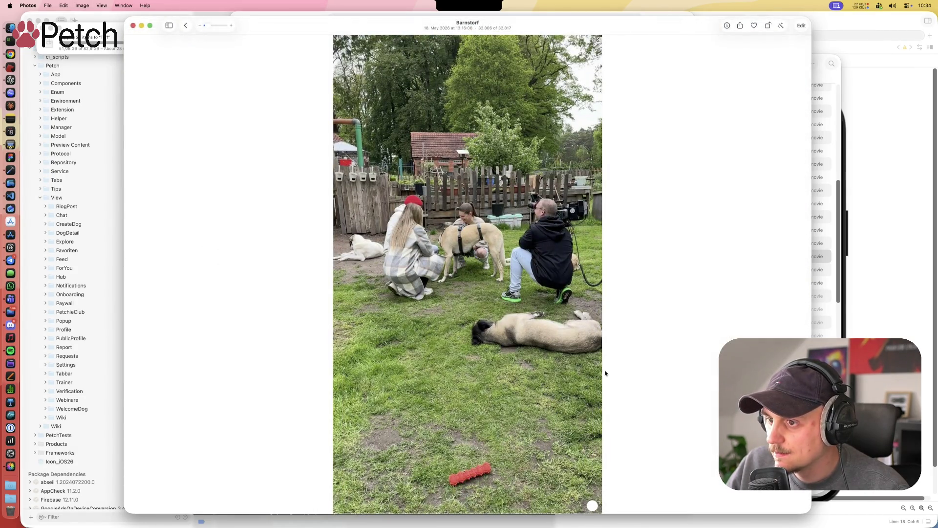
click(467, 461)
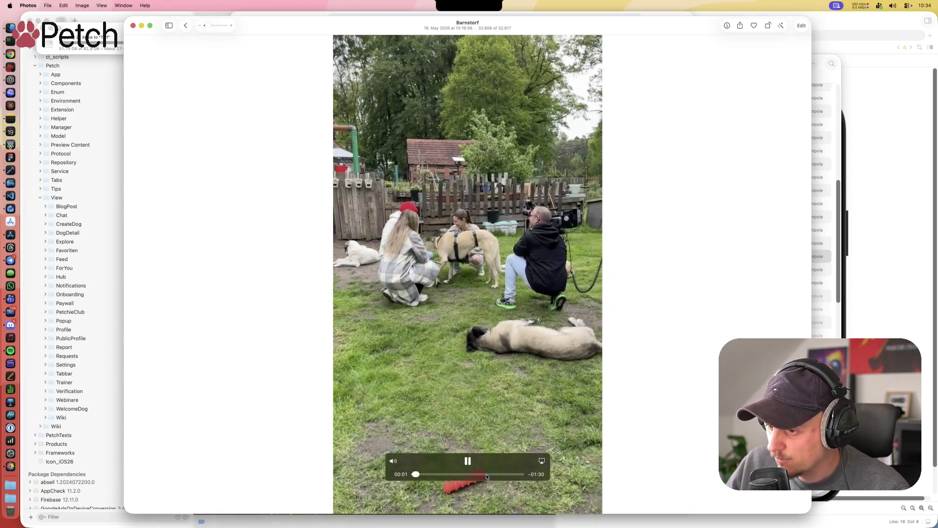
click(487, 474)
drag(487, 474, 498, 474)
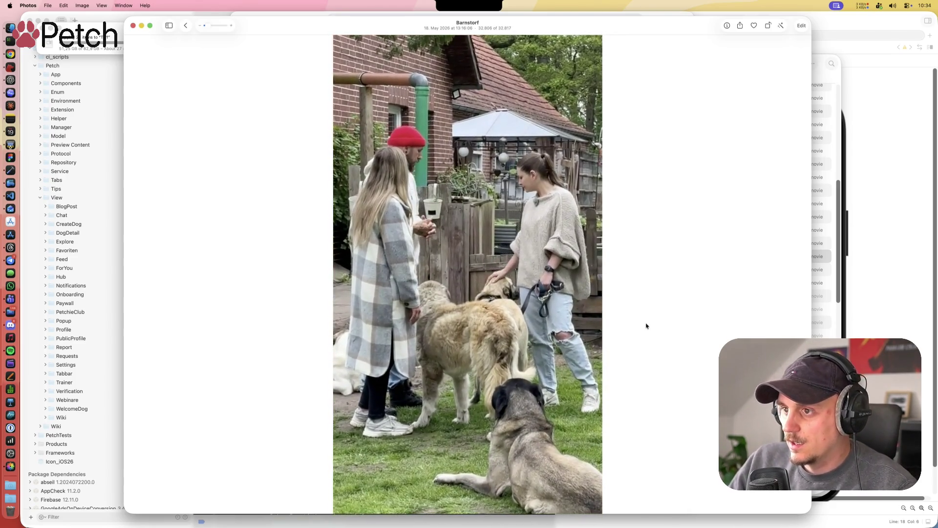
mouse_move(571, 335)
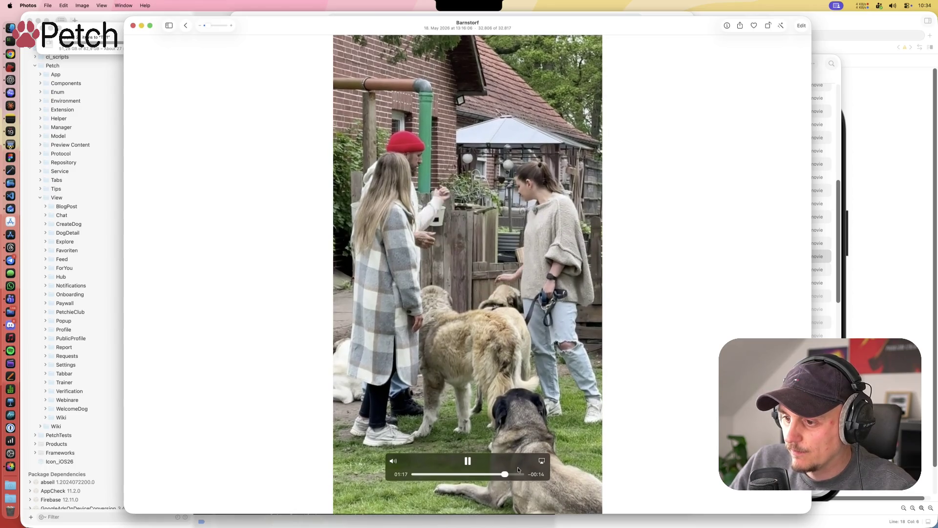
drag(513, 474, 510, 476)
click(464, 452)
key(Escape)
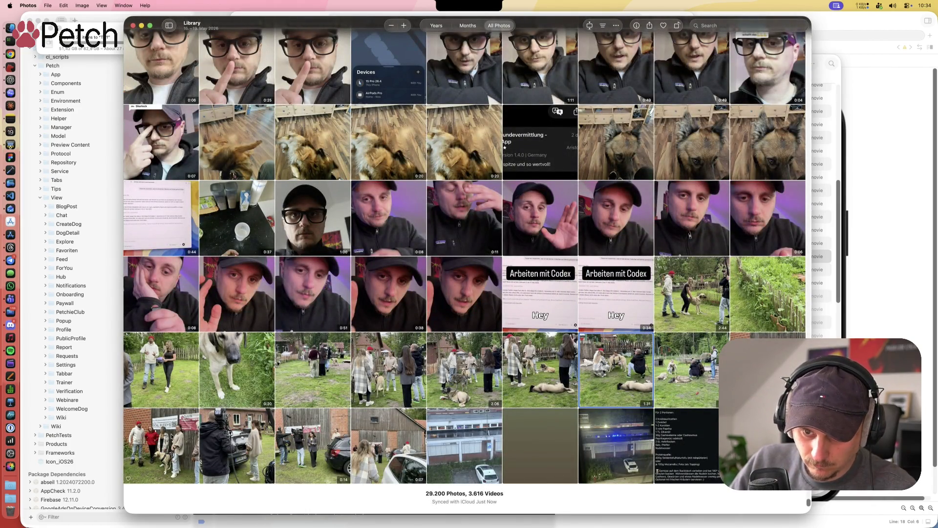
Step: Watch the row-5 field-scene video from 00:19 and the dog close-up video, closing each
double_click(166, 367)
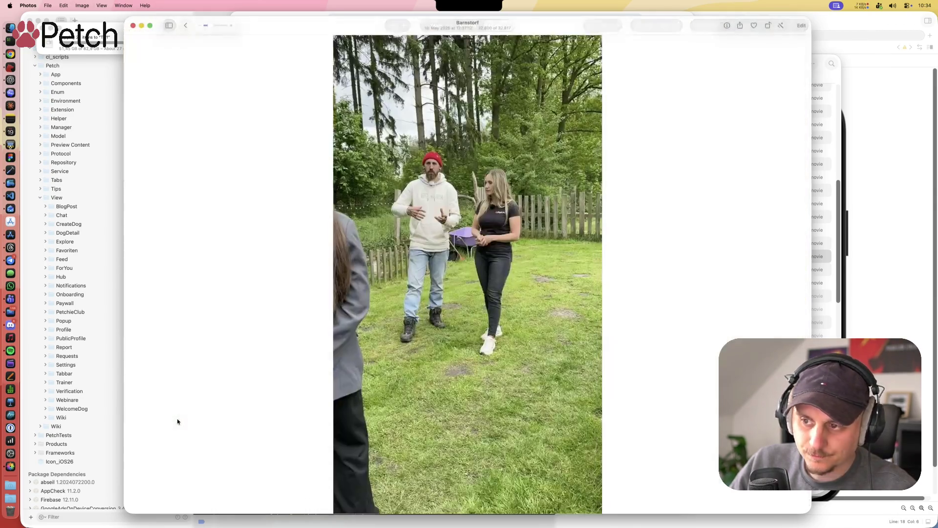
drag(442, 475, 497, 474)
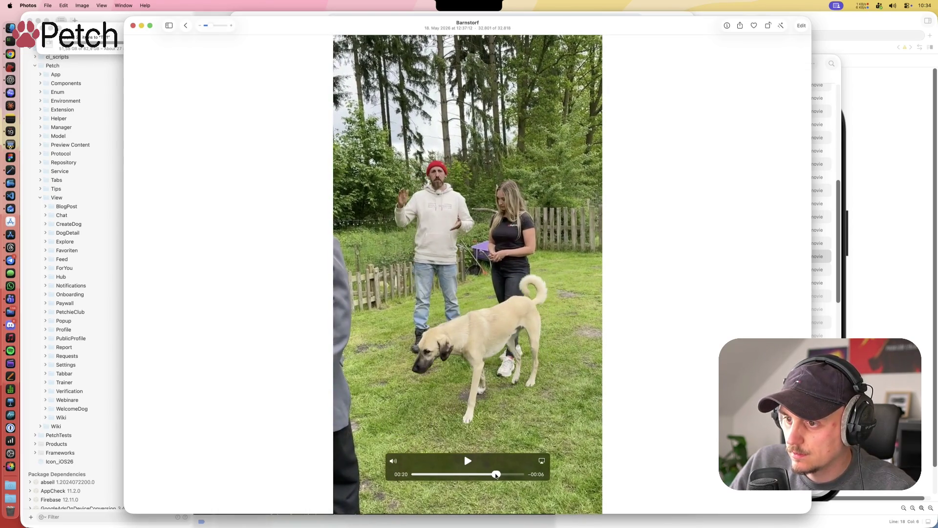
key(Escape)
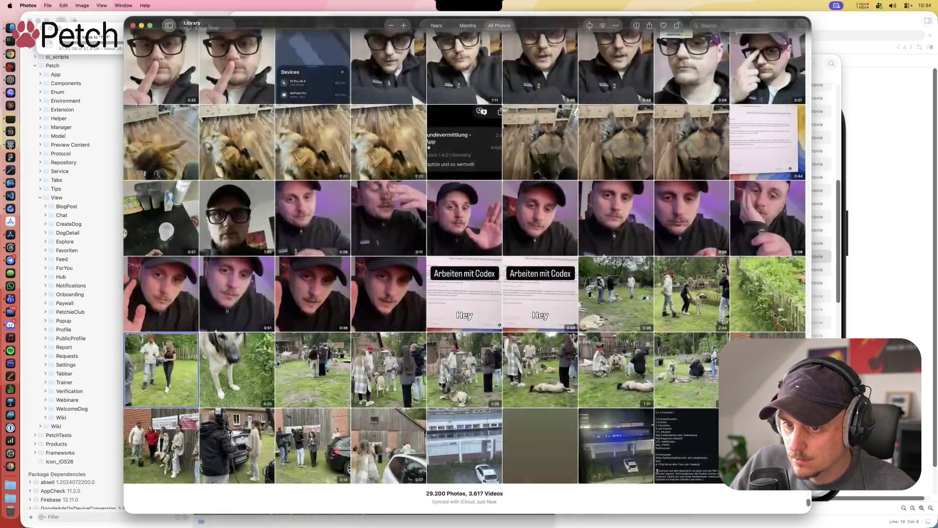
double_click(244, 372)
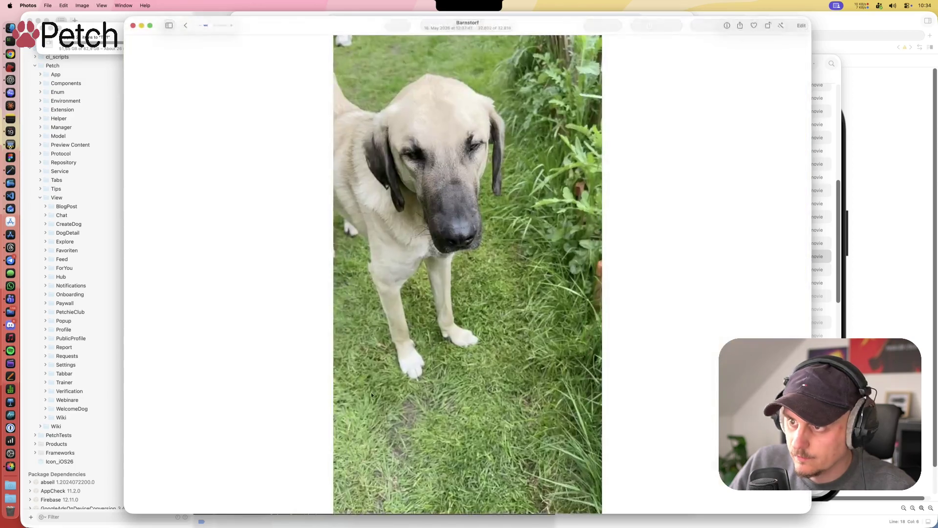
key(space)
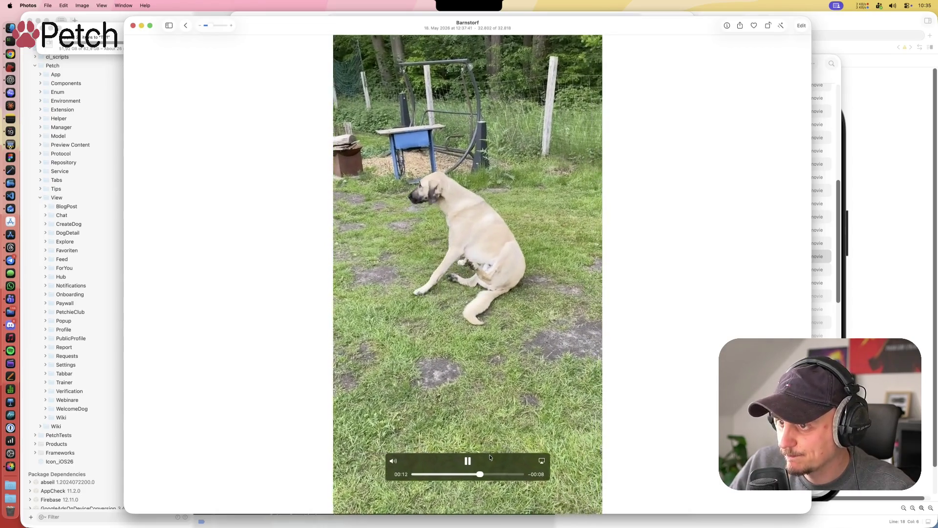
key(Escape)
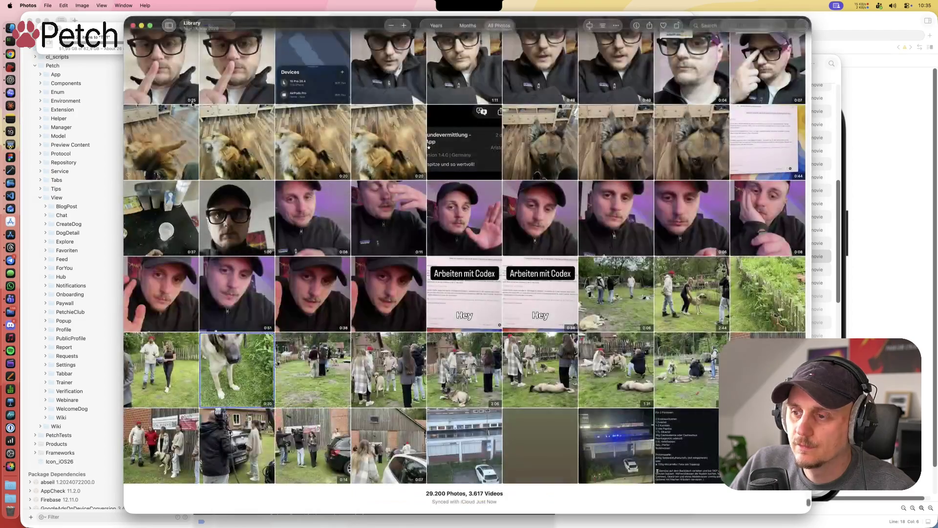
Step: Select the app-review screenshot thumbnail and open it full size
click(614, 362)
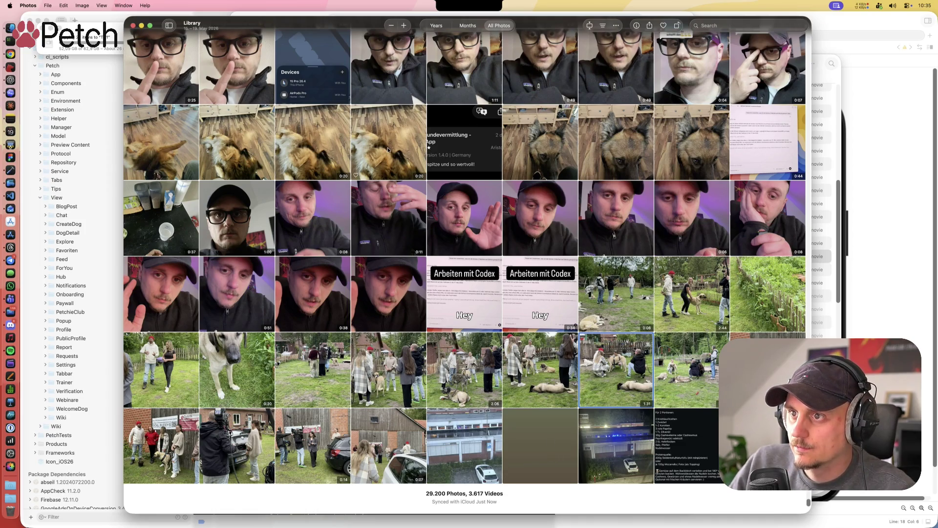
click(447, 150)
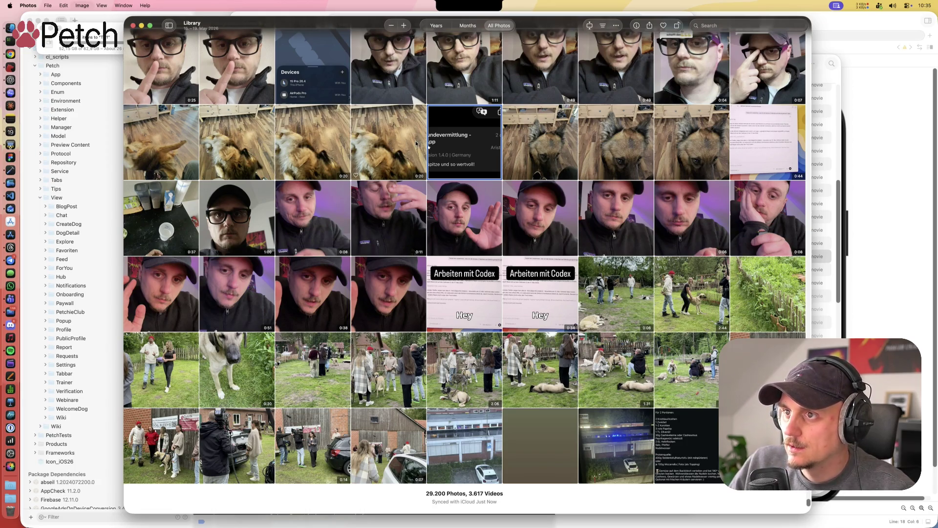
key(space)
Step: Move the screenshot viewer aside and close it with Cmd+W
mouse_move(410, 26)
mouse_down()
mouse_move(499, 14)
mouse_move(491, 4)
mouse_up()
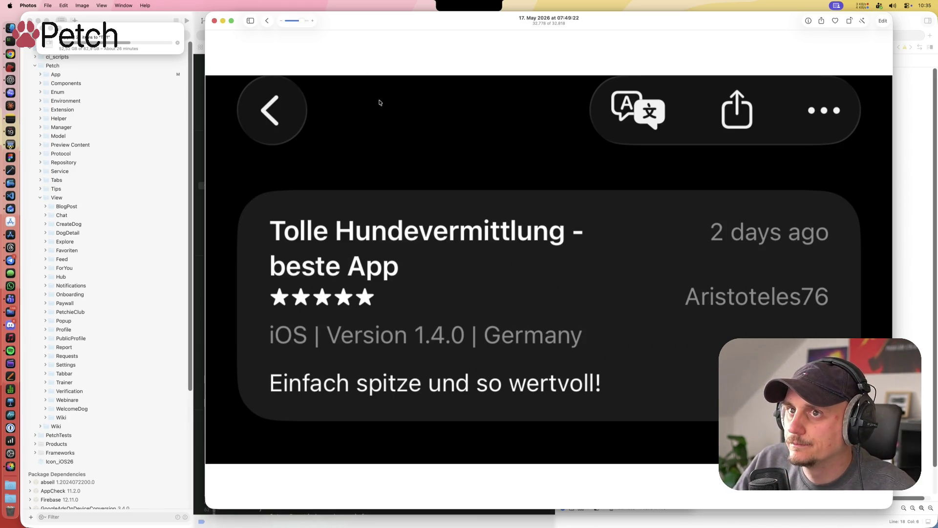
drag(580, 28, 562, 27)
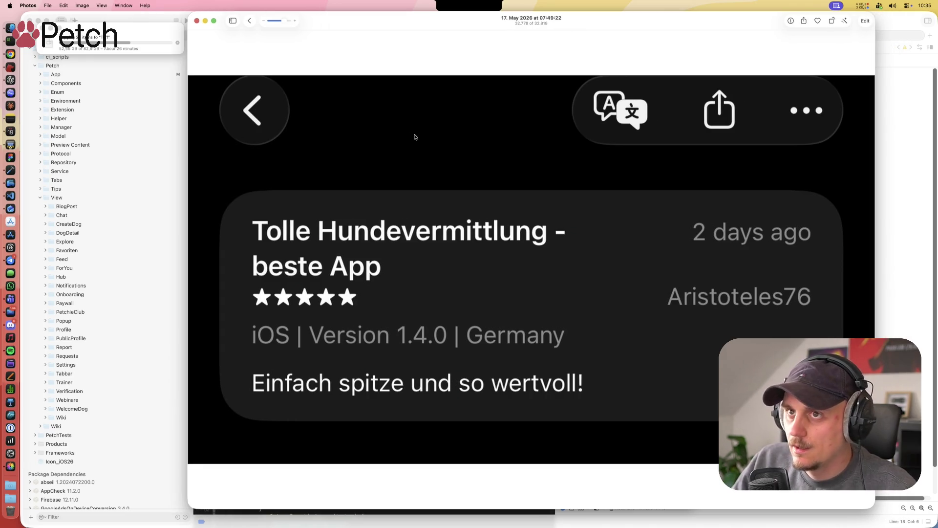
key(super+w)
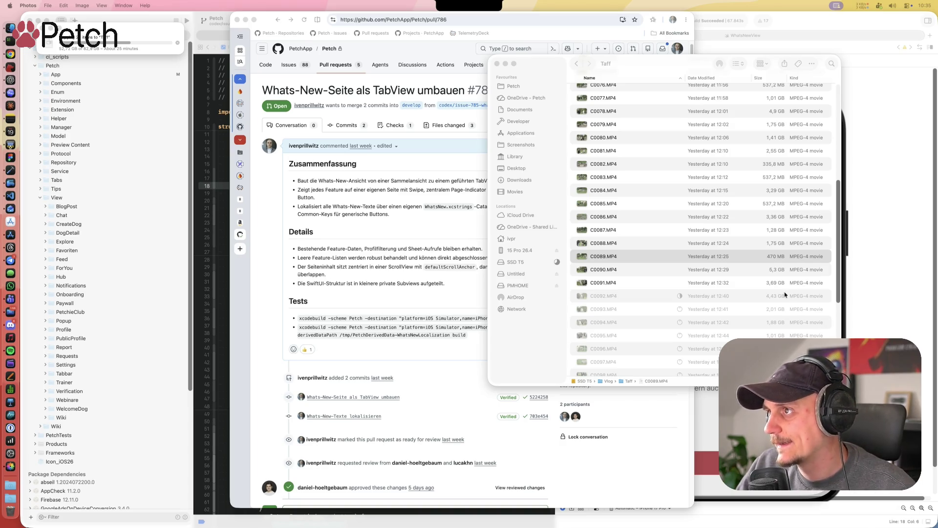
Step: Move the Taff Finder window up-right and quit Photos from the Dock
drag(682, 63, 765, 38)
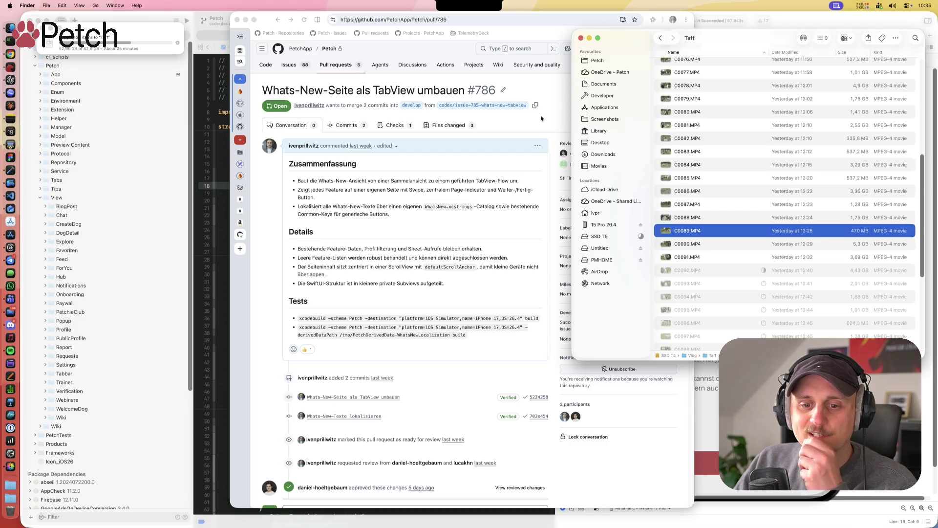
right_click(11, 466)
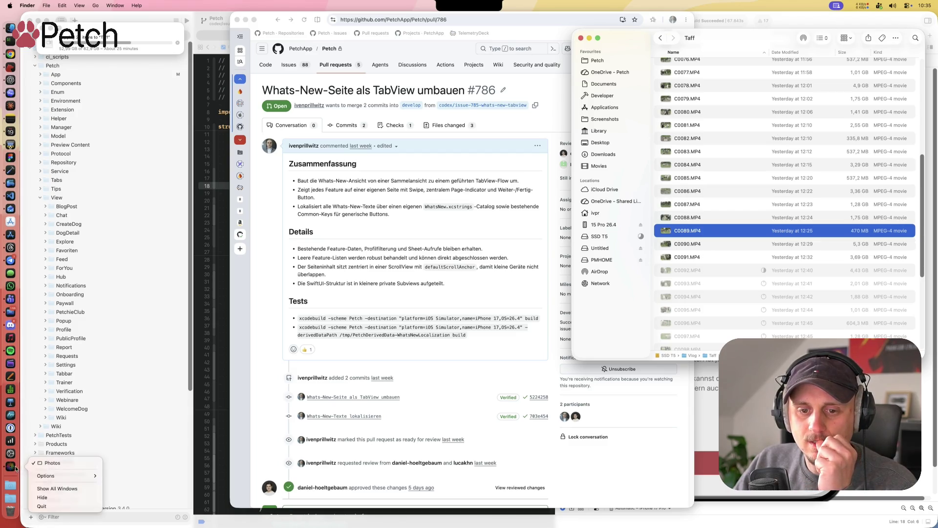
click(68, 506)
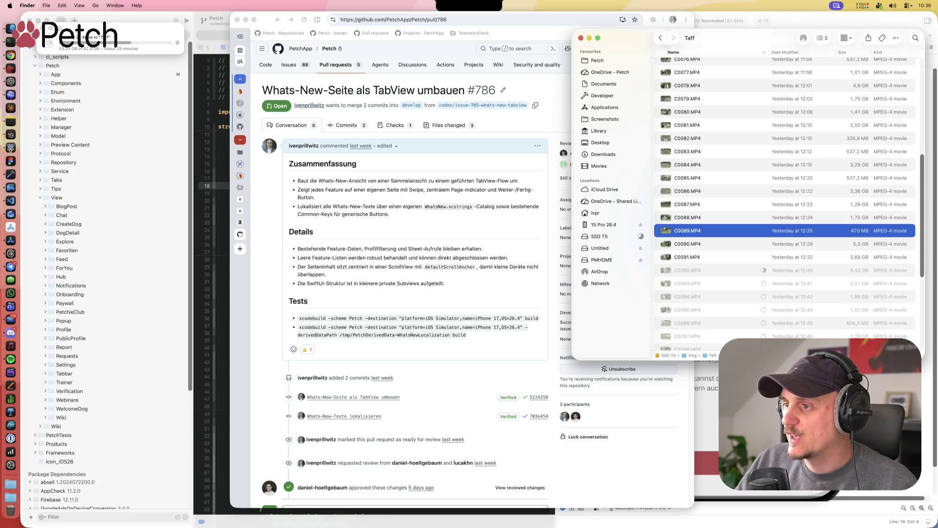
Step: Nudge the Finder window, then bring the file-copy progress window and browser forward
mouse_move(784, 35)
mouse_down()
mouse_move(796, 19)
mouse_move(779, 40)
mouse_up()
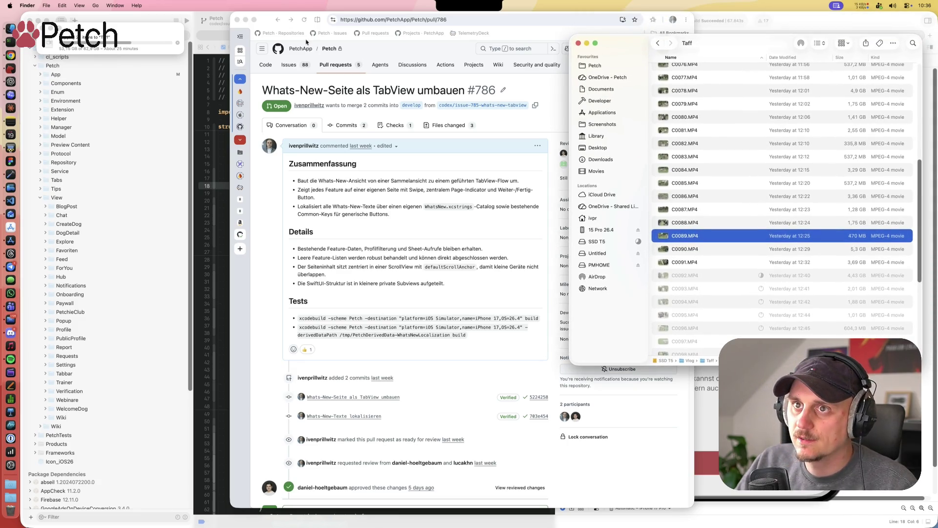
click(156, 32)
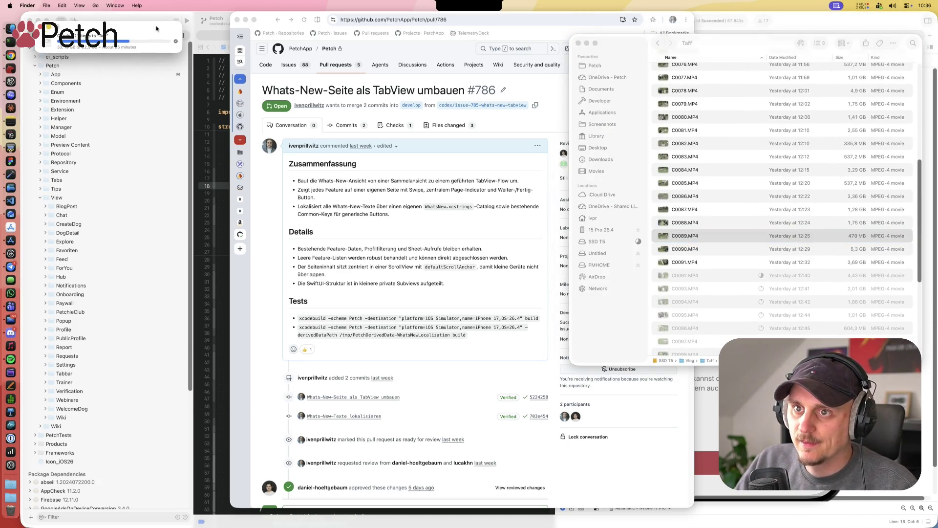
click(241, 250)
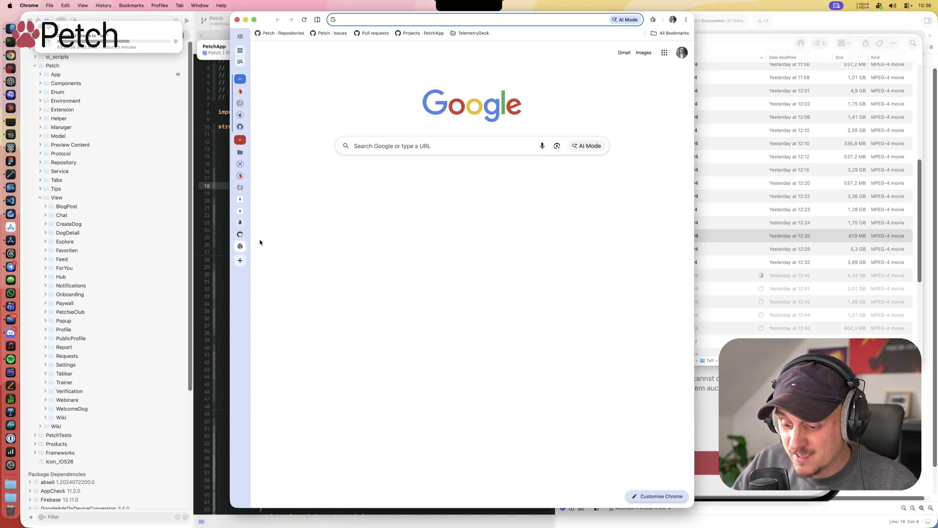
Step: Search 'go fun', open the Bark Date GoFundMe page and expand its full story
text(go fun)
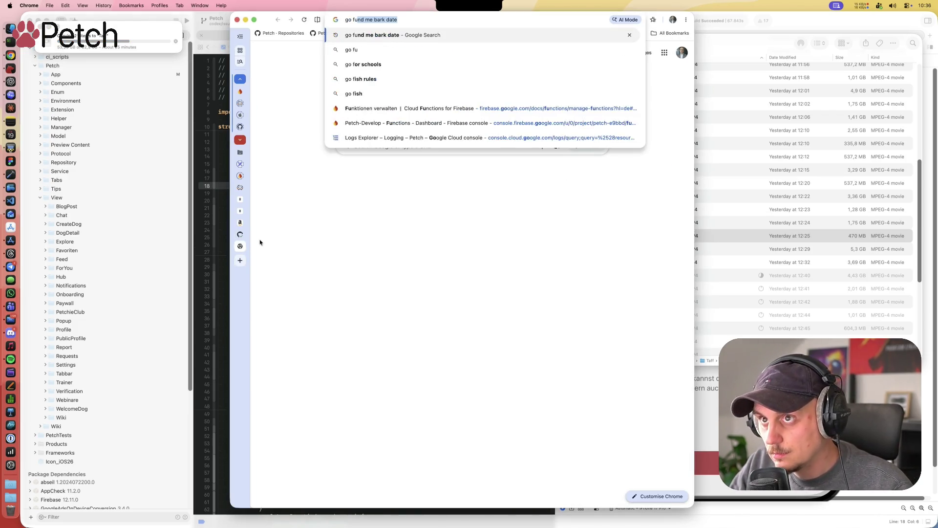
key(Return)
click(348, 124)
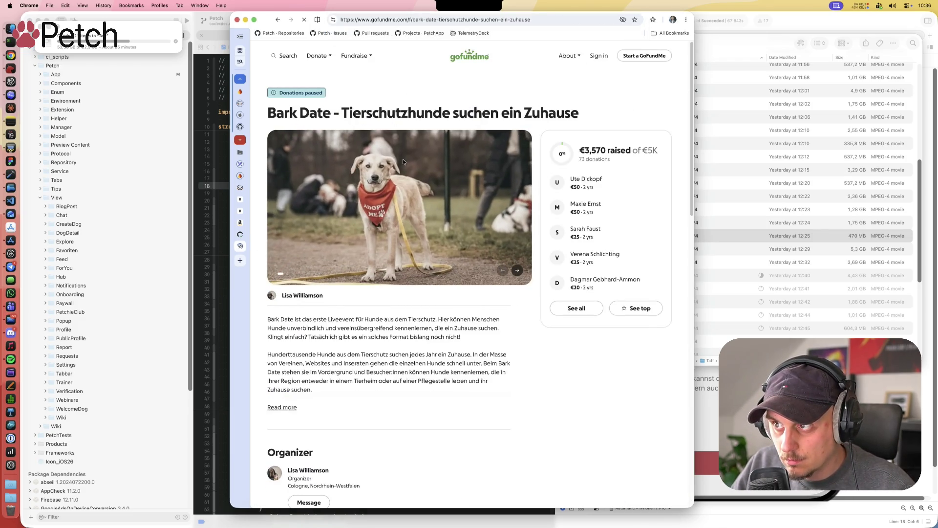
click(277, 20)
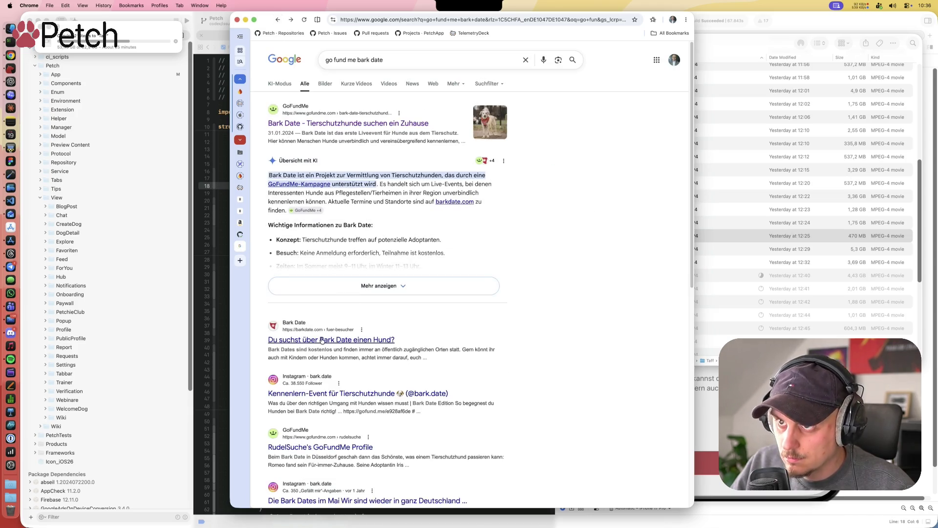
click(348, 125)
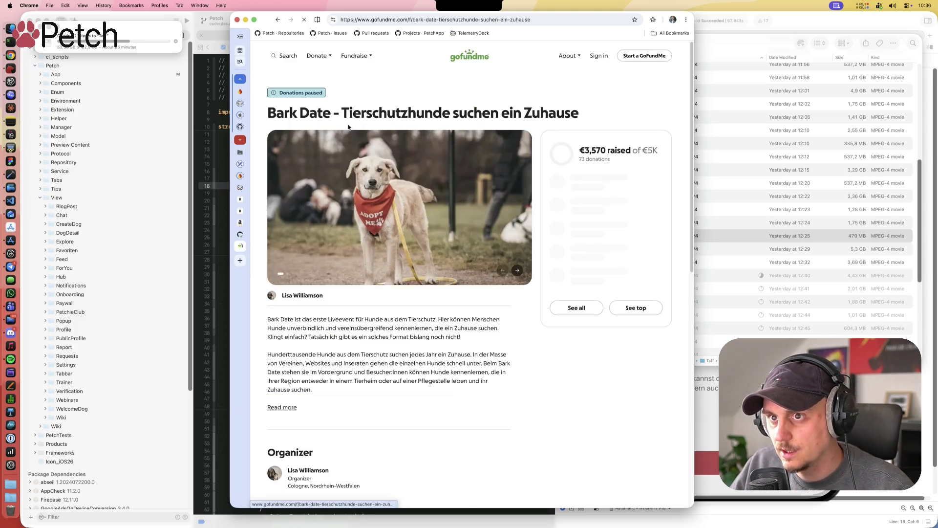
scroll(293, 391, down, 1)
click(292, 399)
scroll(372, 384, down, 3)
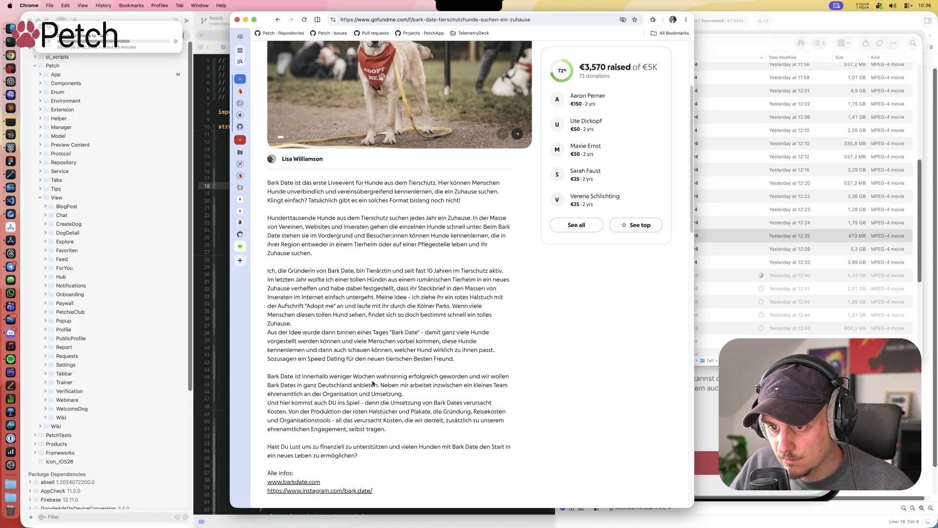
scroll(372, 383, down, 5)
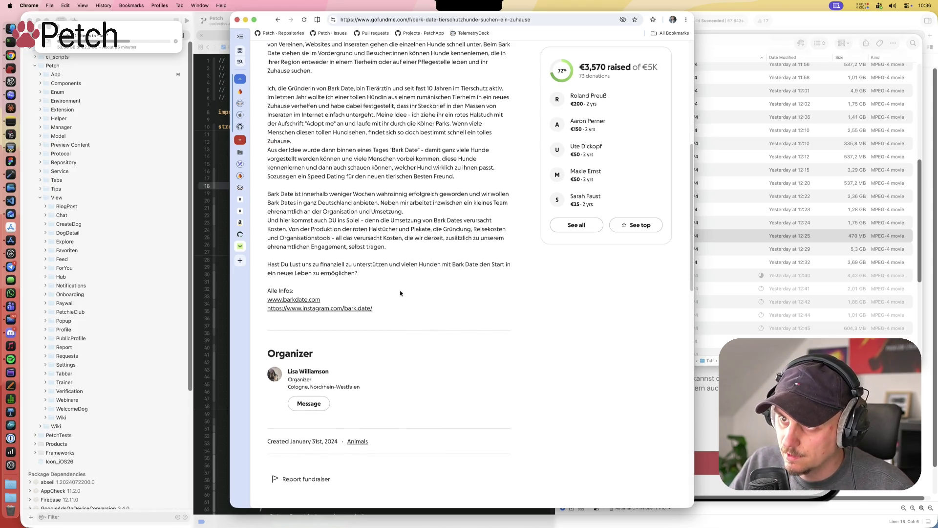
mouse_move(311, 194)
mouse_down()
mouse_move(406, 202)
mouse_move(416, 232)
mouse_up()
Step: Highlight and read the Bark Date story paragraphs on the fundraiser page
scroll(358, 214, up, 4)
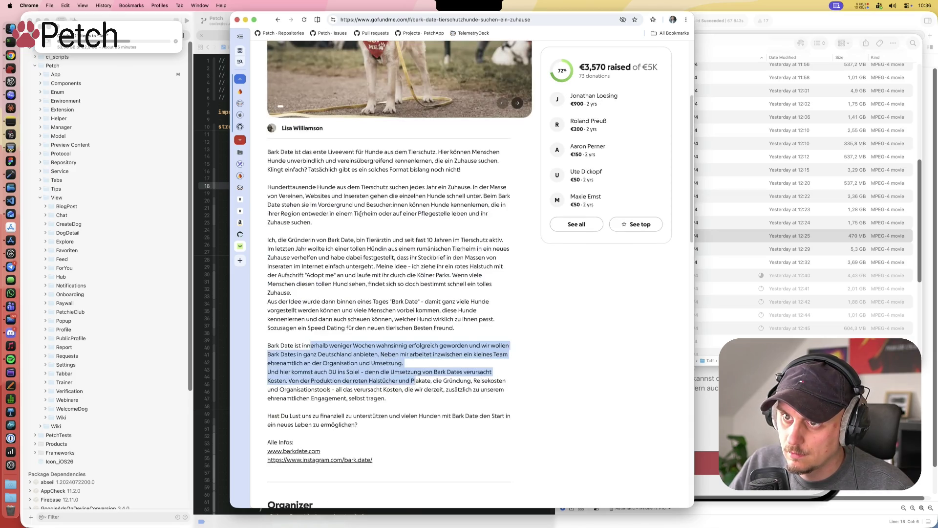
mouse_move(268, 161)
mouse_down()
mouse_move(409, 164)
mouse_move(468, 180)
mouse_up()
mouse_move(268, 197)
mouse_down()
mouse_move(379, 206)
mouse_move(405, 244)
mouse_up()
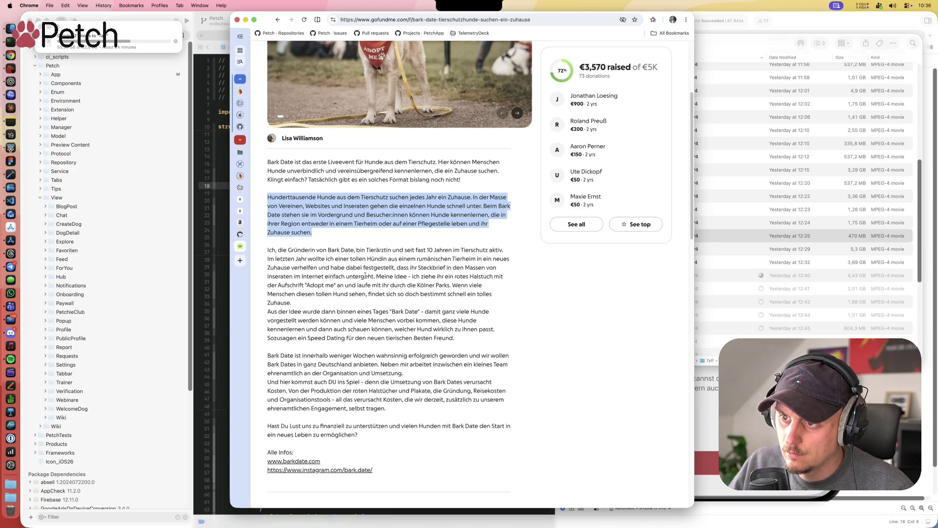
click(369, 275)
drag(395, 276, 507, 340)
scroll(503, 320, up, 3)
scroll(503, 320, up, 2)
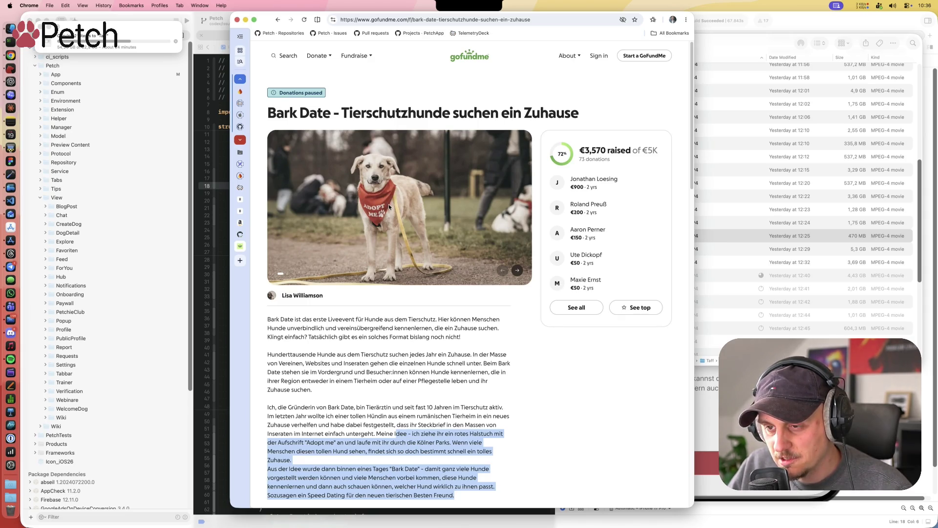
Step: Flip the photo carousel forward and back to the dog photo, clearing the highlight
scroll(388, 204, down, 1)
click(519, 262)
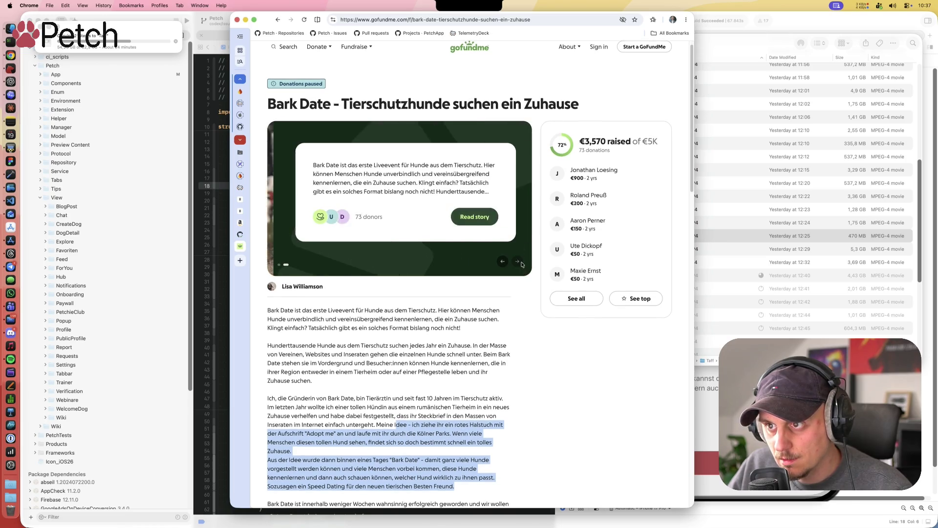
click(519, 263)
click(503, 261)
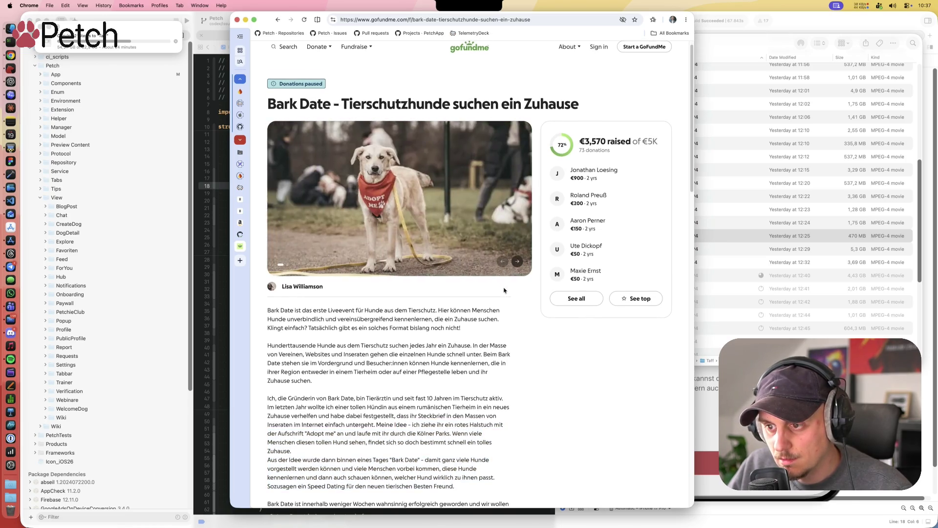
scroll(504, 290, down, 10)
scroll(505, 290, up, 5)
scroll(504, 290, down, 5)
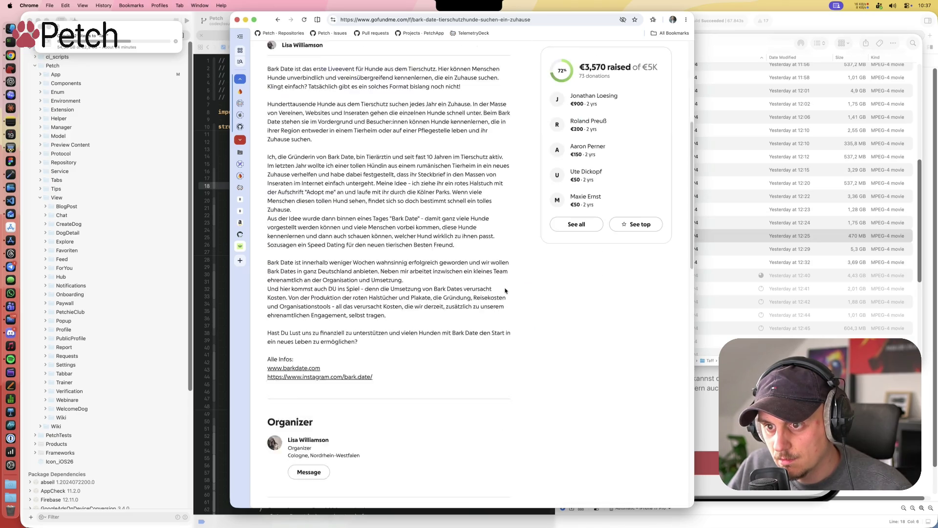
scroll(488, 279, up, 7)
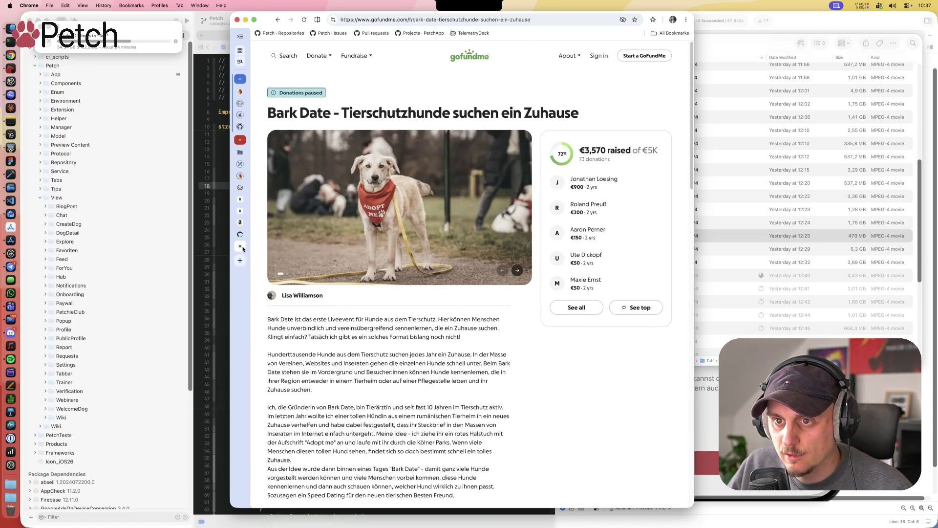
Step: Close and reopen the fundraiser via the 'bark date' suggestion, then switch to pull request #786
key(super+w)
key(super+t)
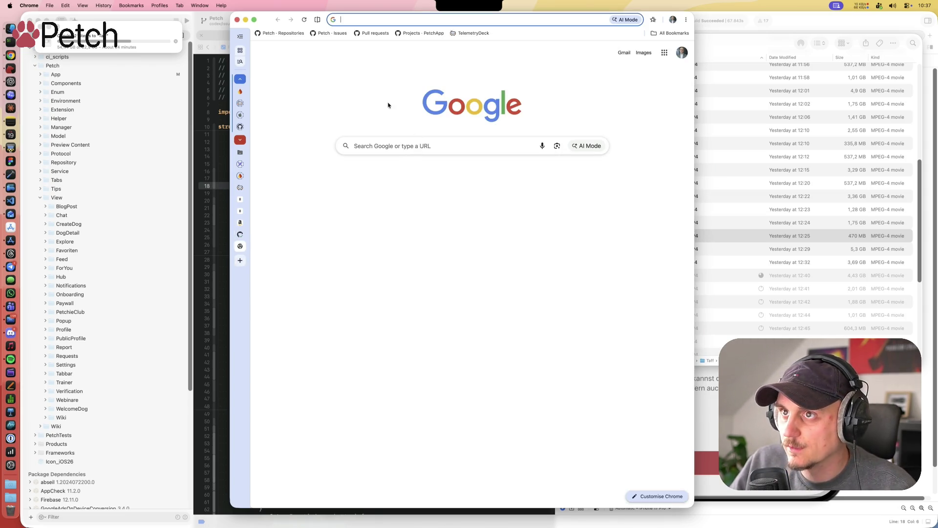
text(bark date)
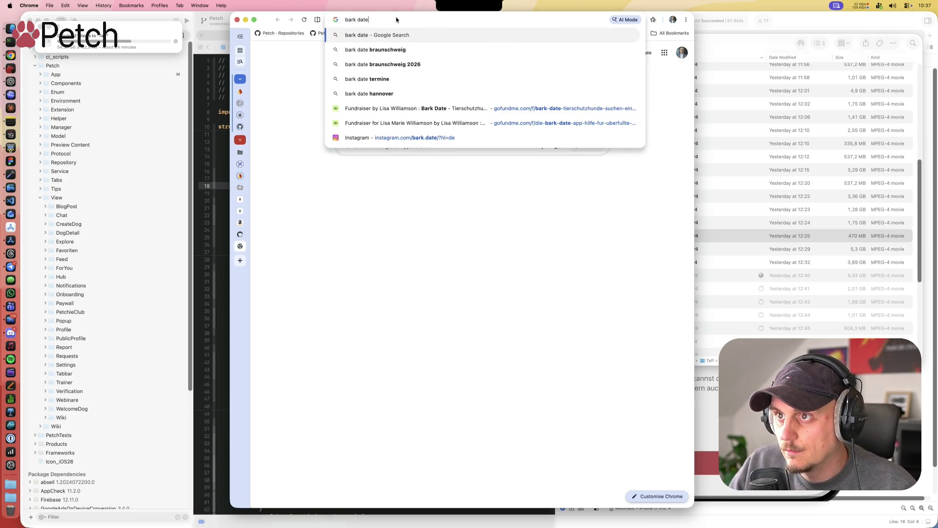
key(Down)
key(Down)
key(Down)
key(Return)
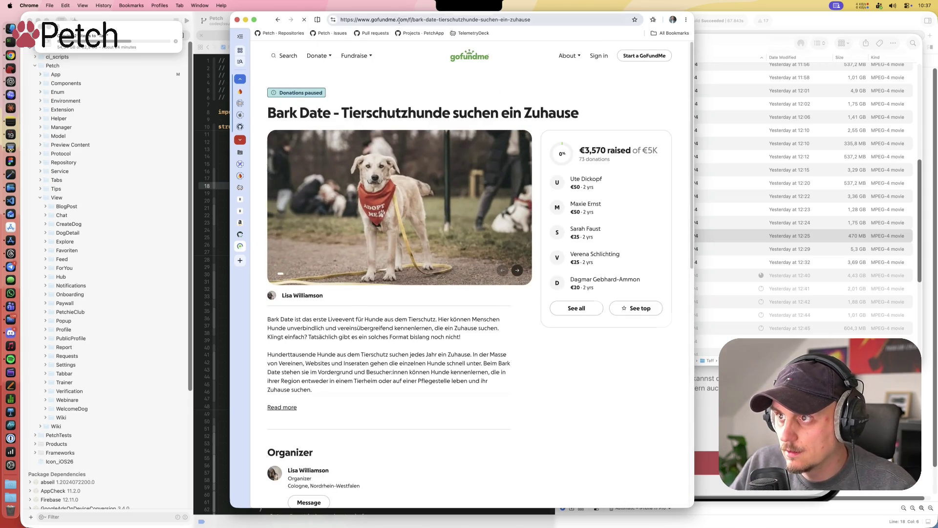
click(362, 22)
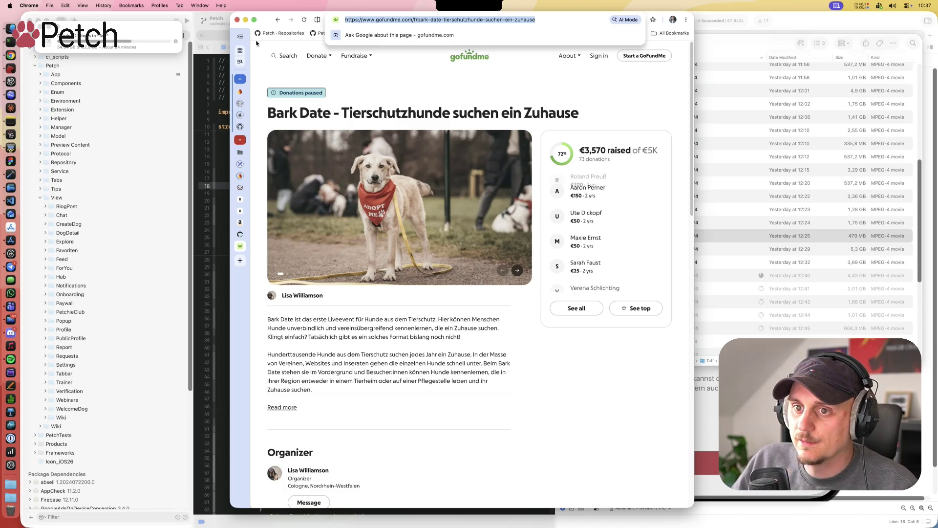
click(242, 247)
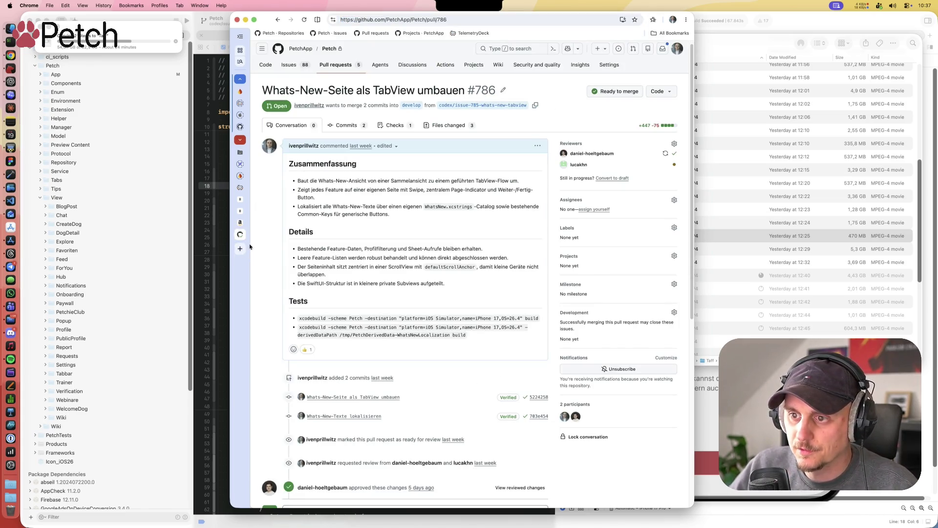
scroll(316, 255, down, 5)
scroll(316, 254, up, 5)
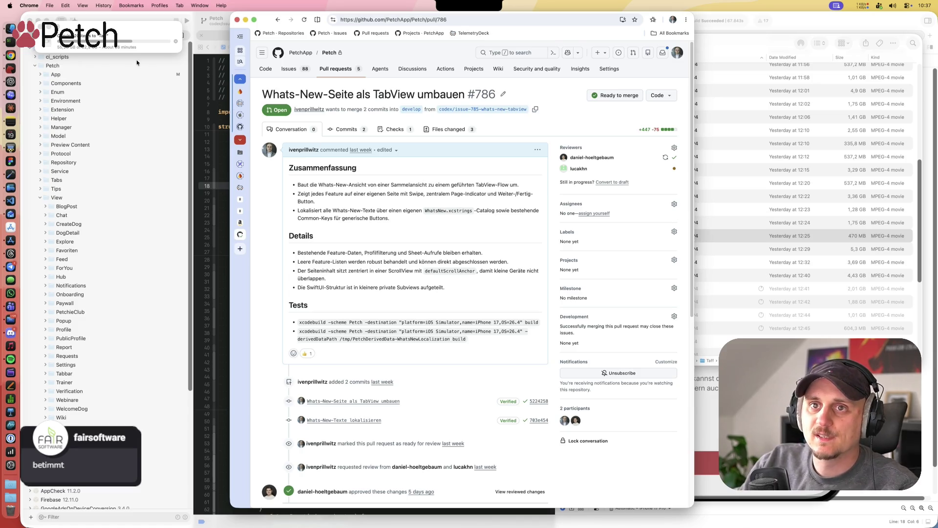
click(171, 31)
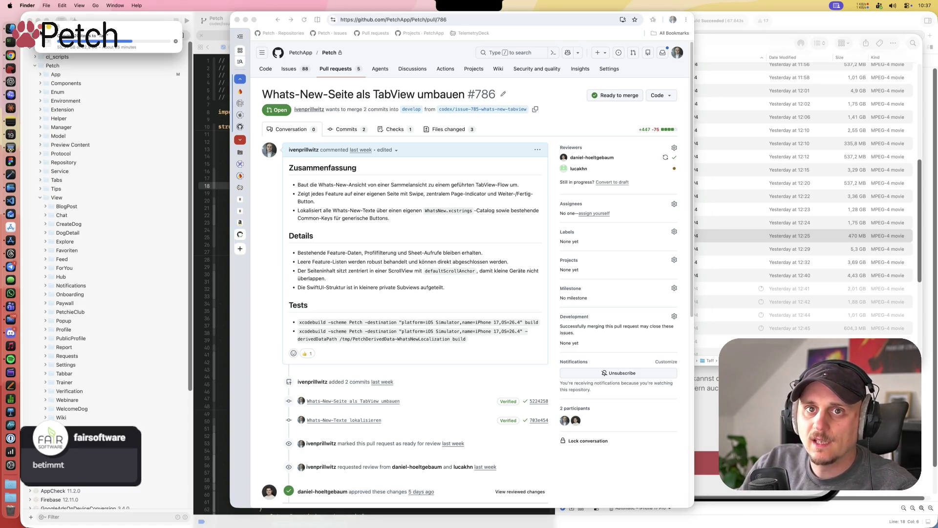
Step: Go back to the Vlog folder and rename 1_Anfang to Spanien
click(763, 221)
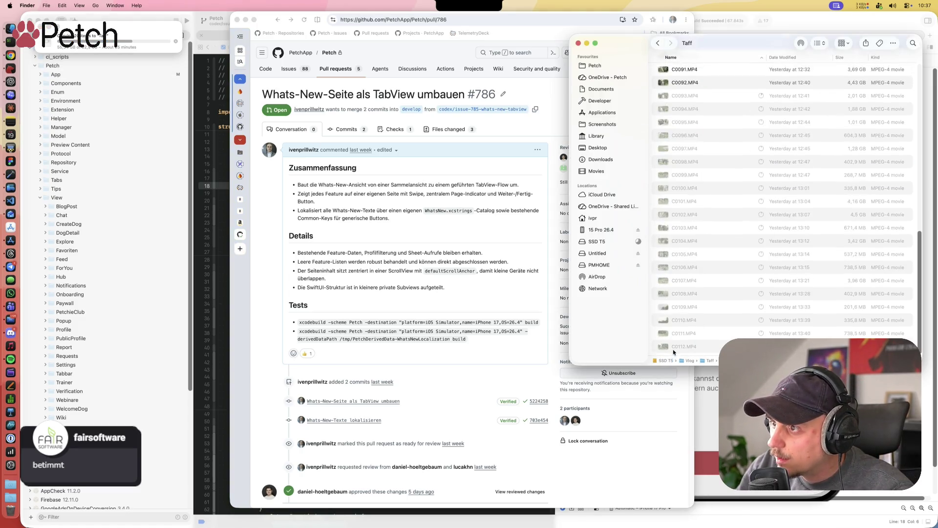
click(659, 43)
drag(667, 46, 559, 60)
click(597, 87)
click(577, 85)
text(Spar)
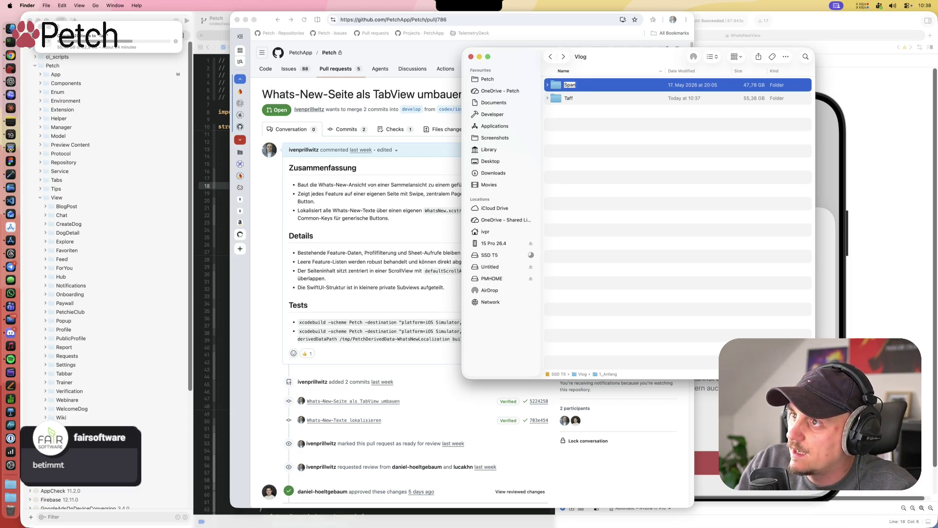
text(en)
key(Return)
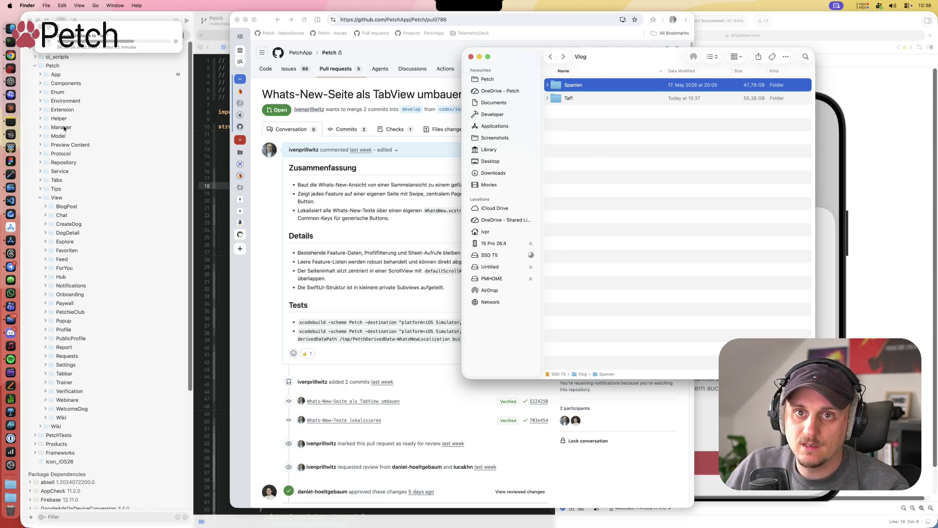
Step: Ask ChatGPT in a new chat 'Sony alpha 6400 wann kam die raus?', then open the Spanien folder
click(16, 83)
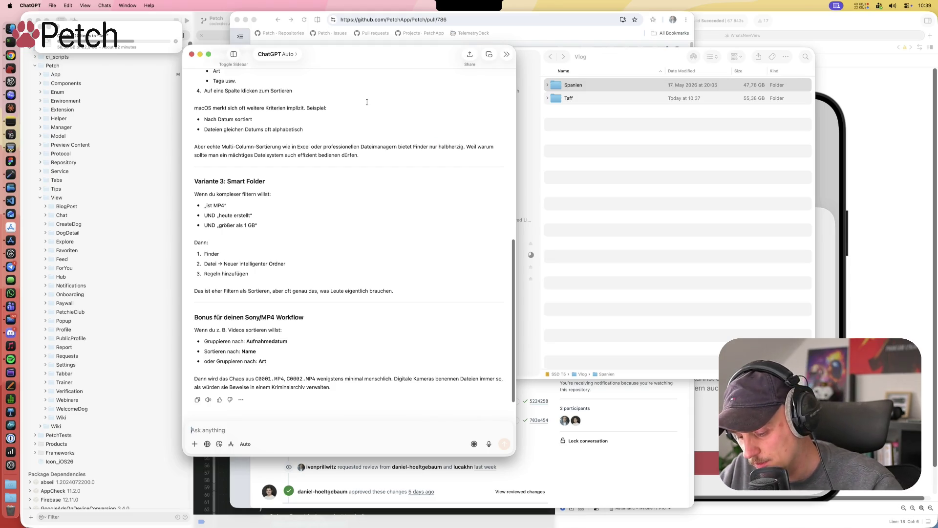
key(super+n)
text(Sony alpha )
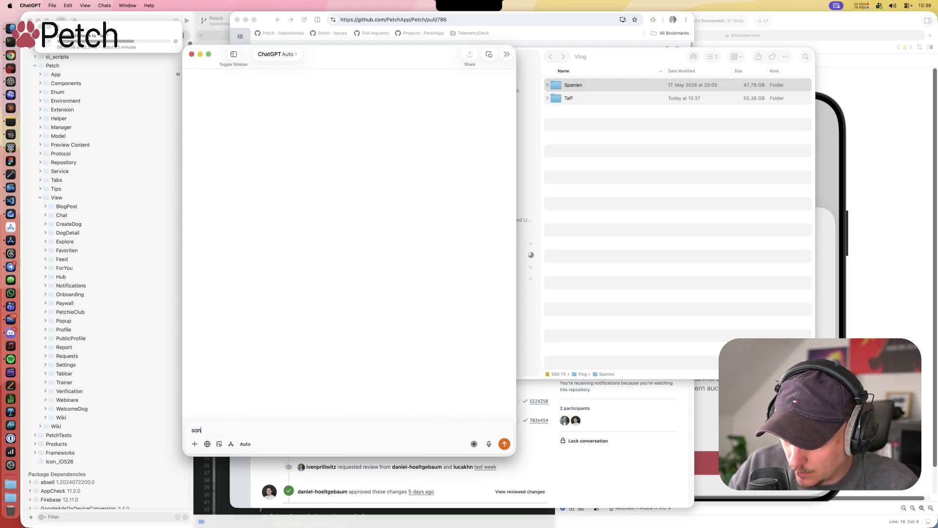
text(6)
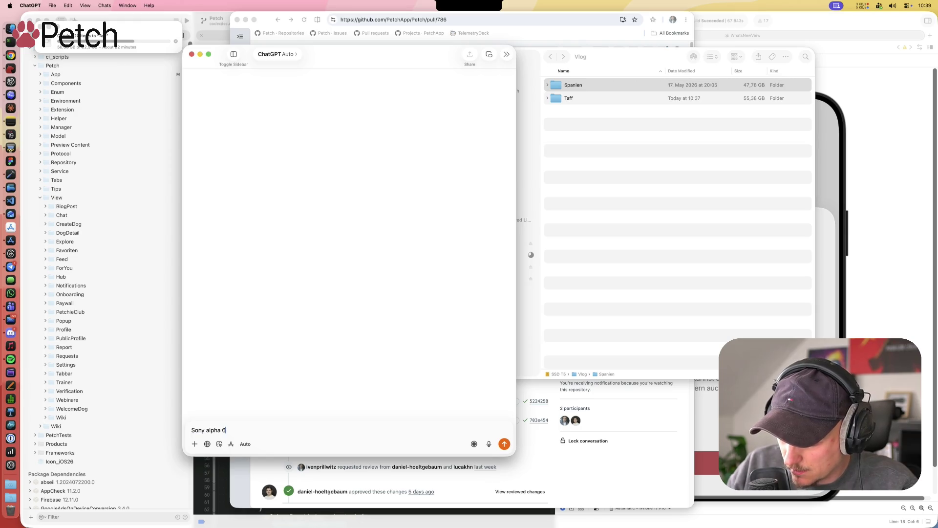
text(400 wan)
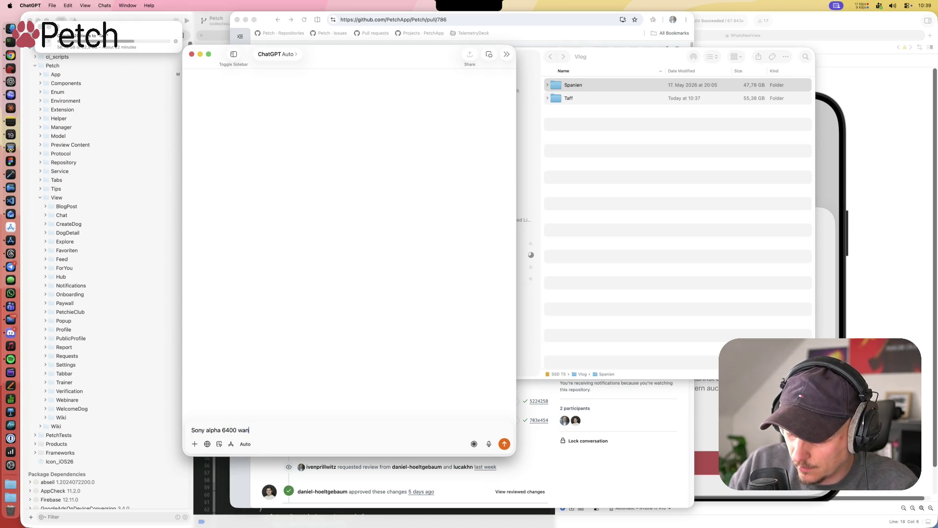
text(n kam die raus?)
key(Return)
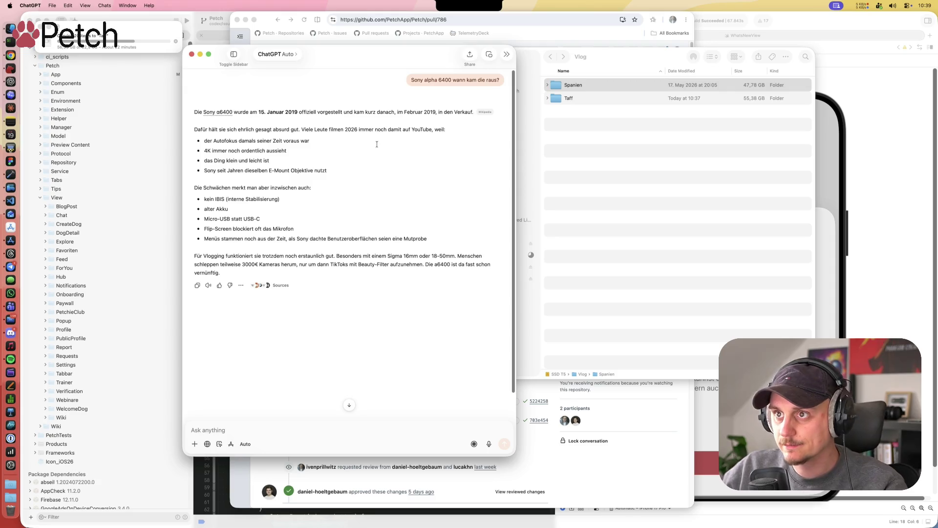
click(617, 87)
double_click(617, 88)
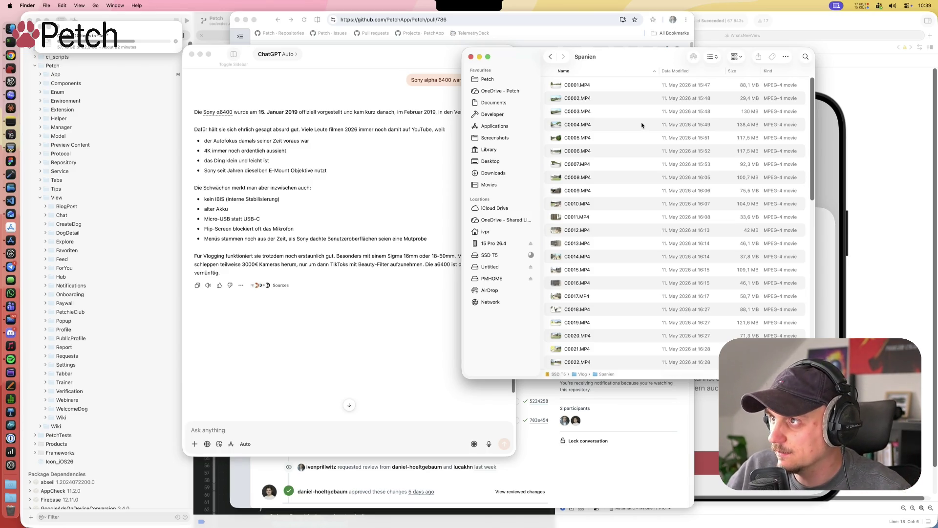
Step: Position the Spanien window, select C0001.MP4 and preview it in Quick Look
drag(672, 55, 646, 61)
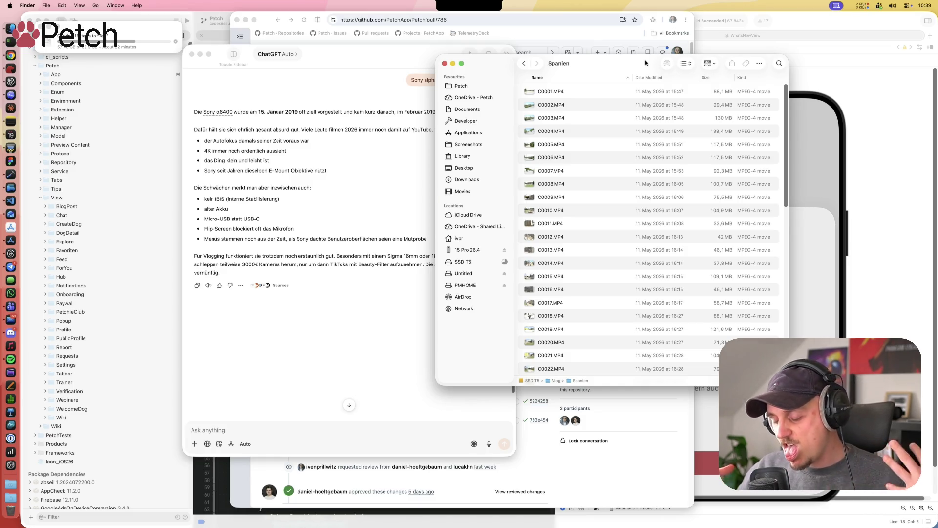
drag(617, 70, 575, 74)
click(544, 97)
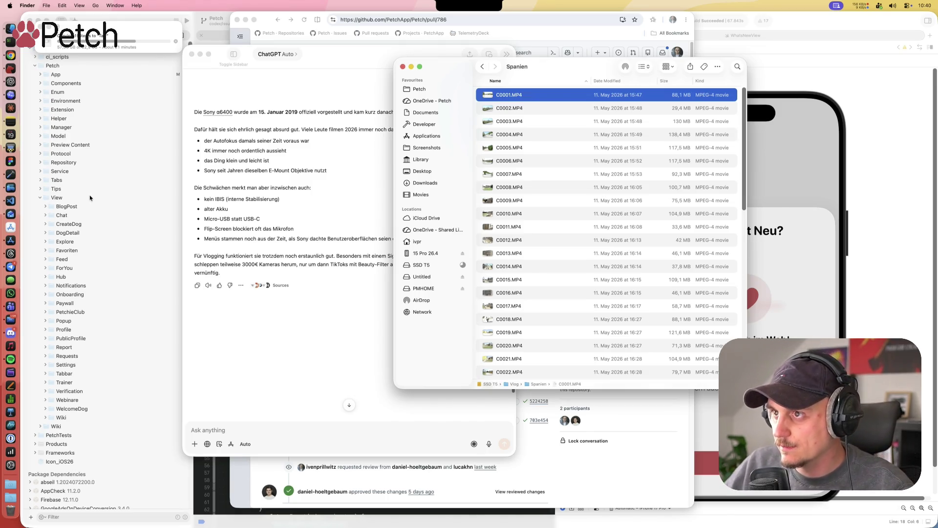
drag(598, 67, 508, 57)
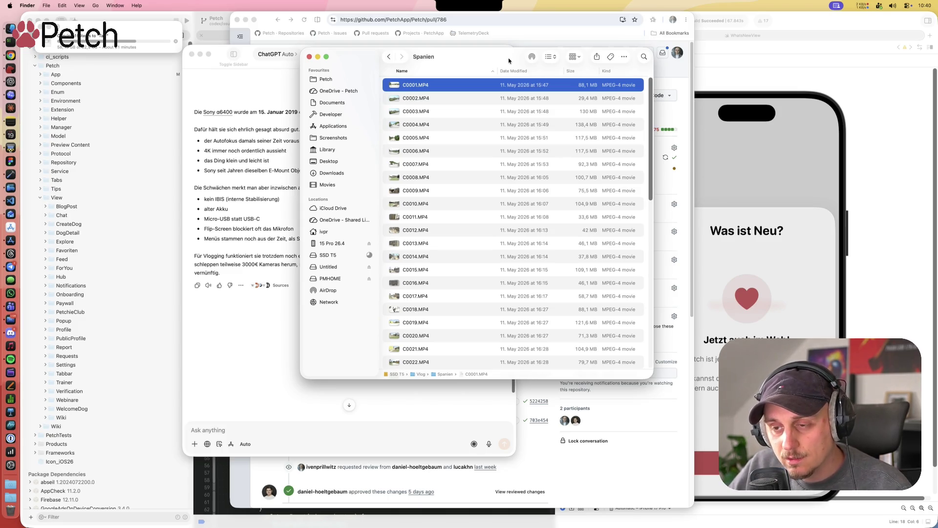
drag(510, 59, 516, 66)
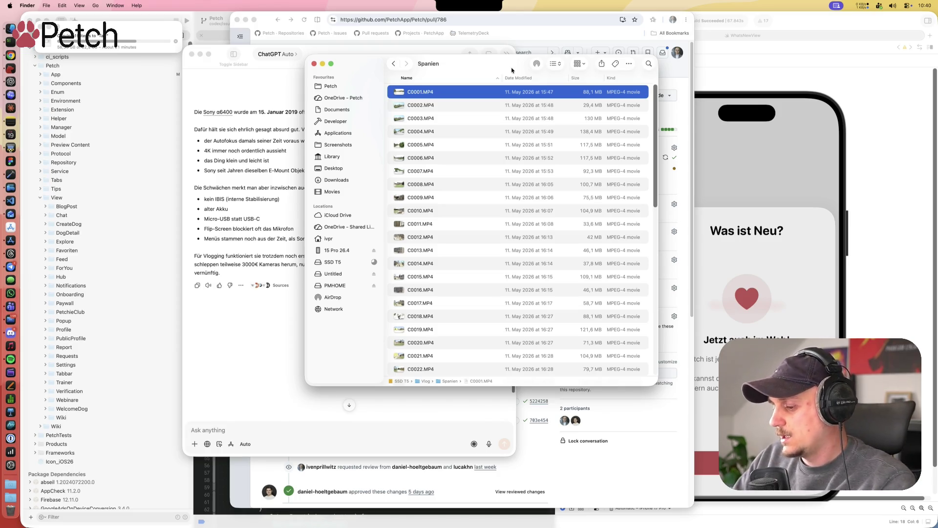
key(space)
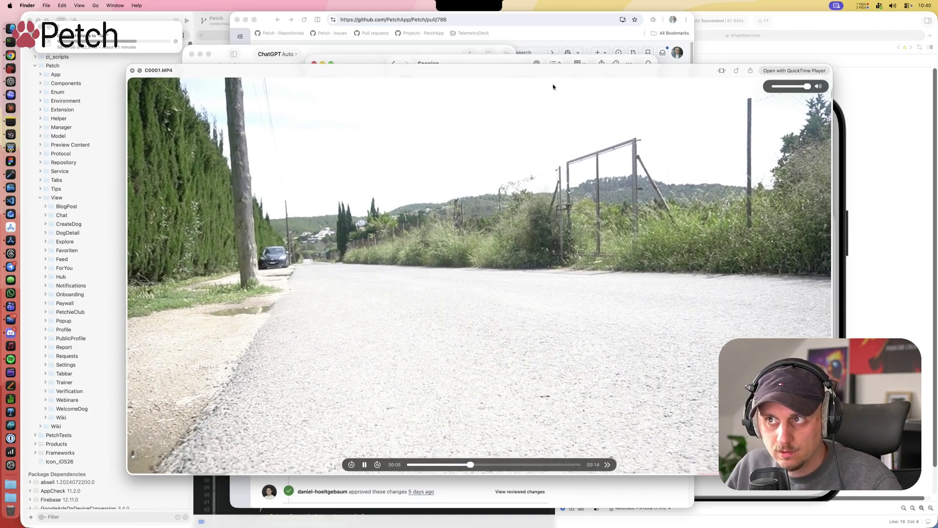
Step: Step the Quick Look preview through clips C0002 to C0007, then close it
drag(561, 73, 531, 72)
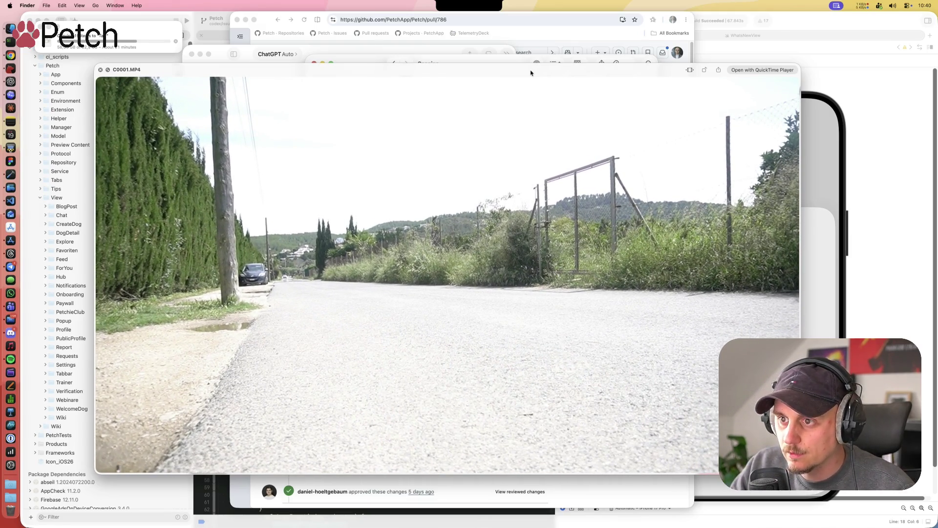
key(Down)
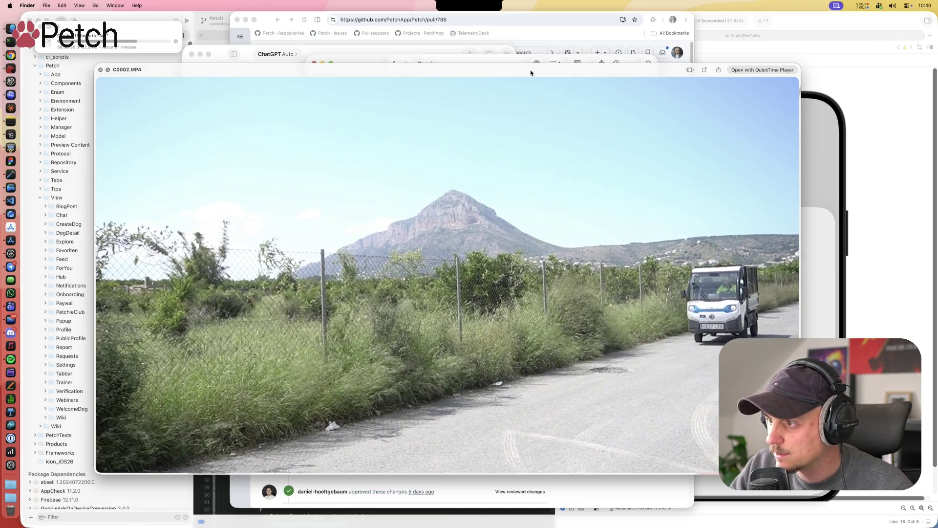
key(Down)
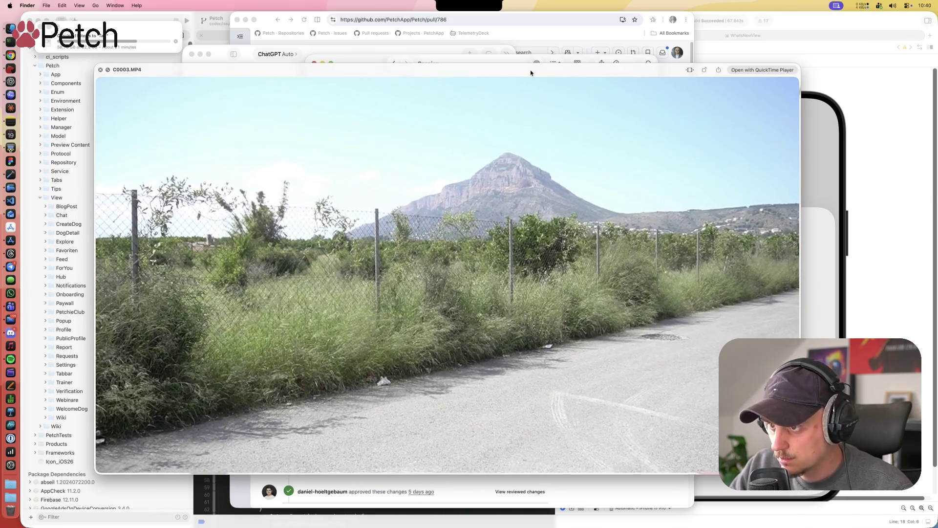
key(Down)
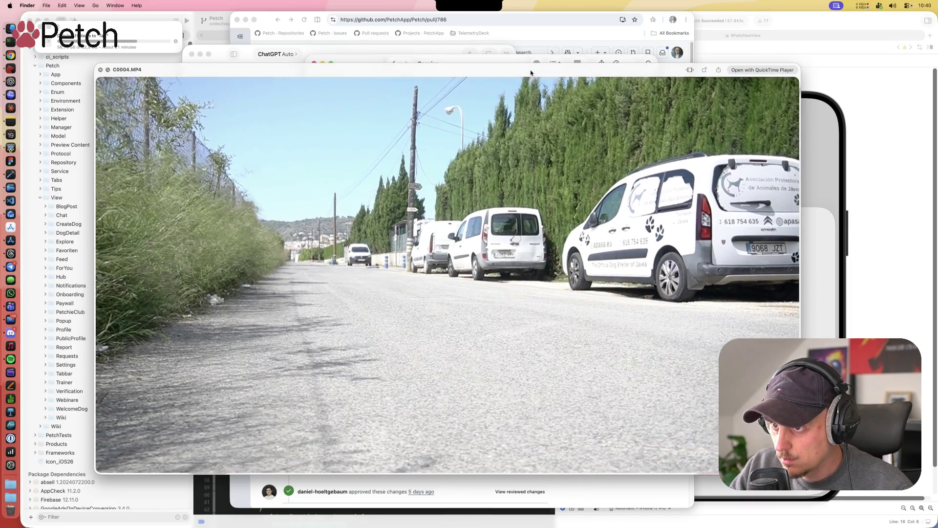
key(Down)
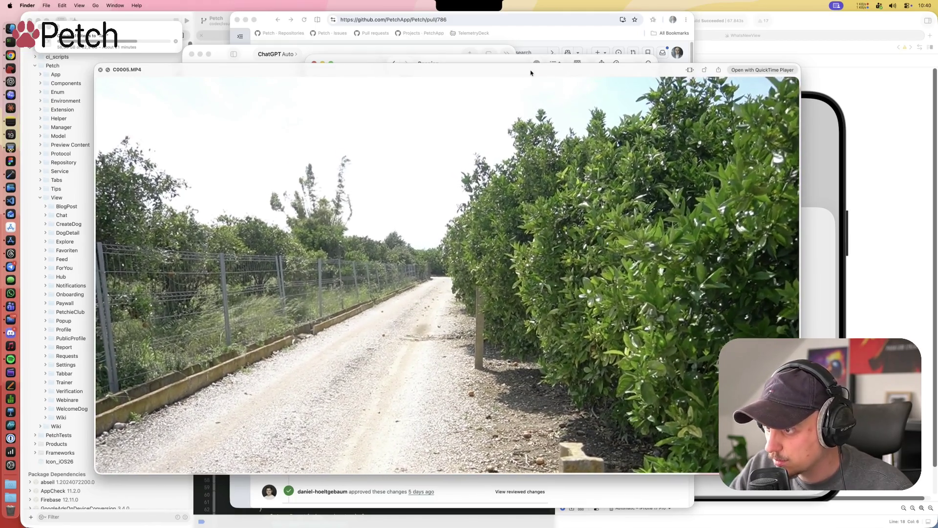
mouse_move(680, 338)
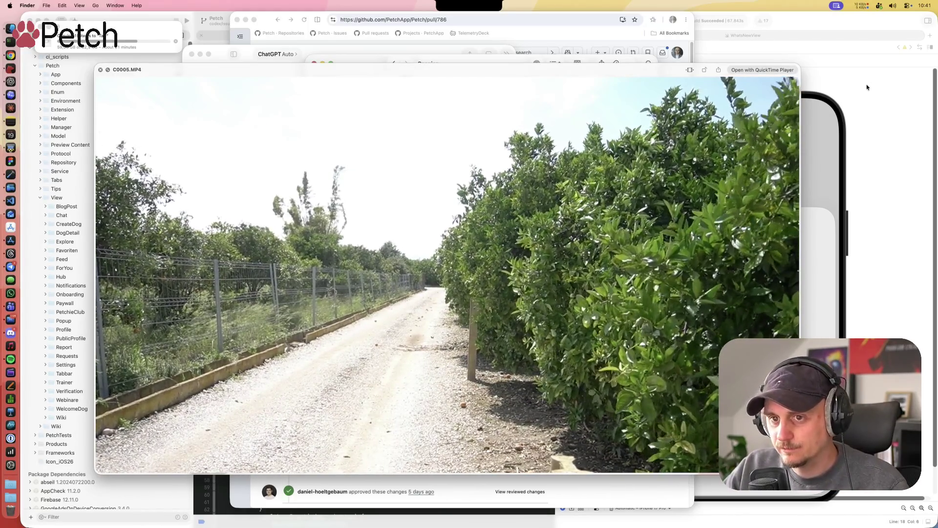
key(Down)
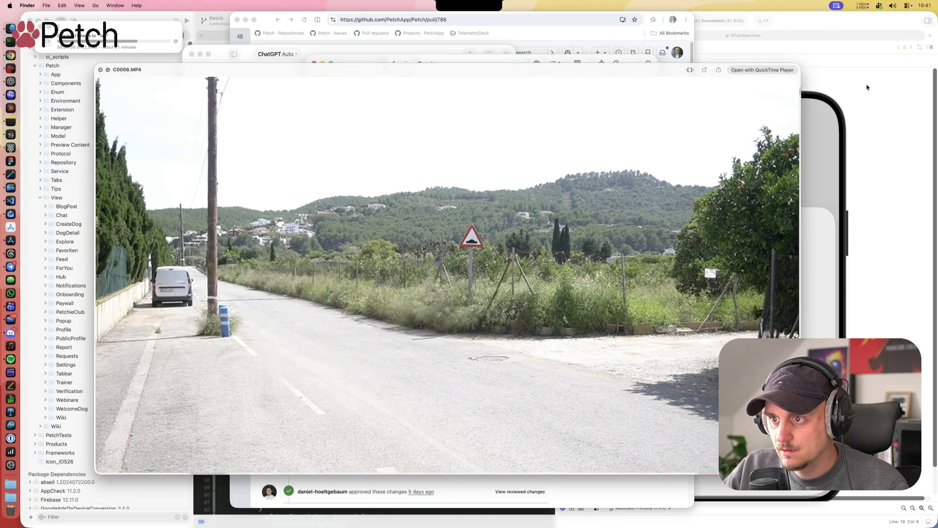
key(Down)
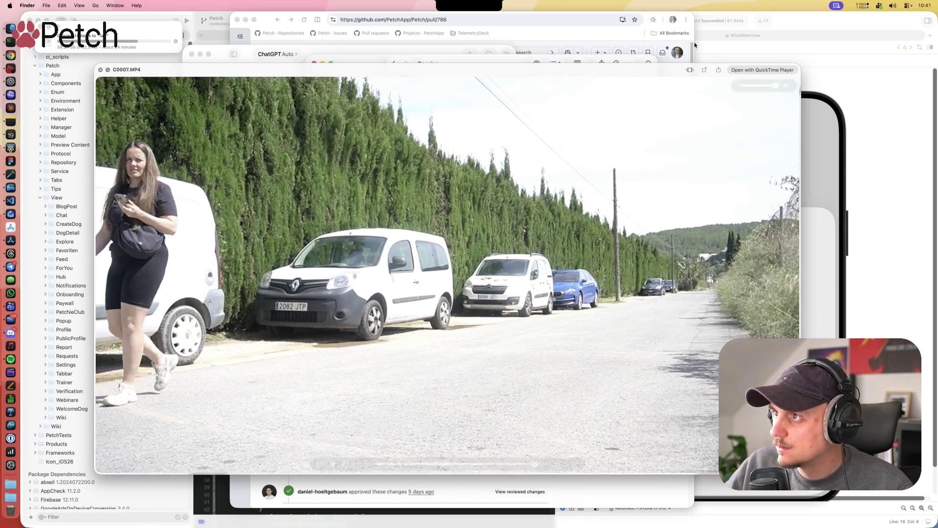
key(space)
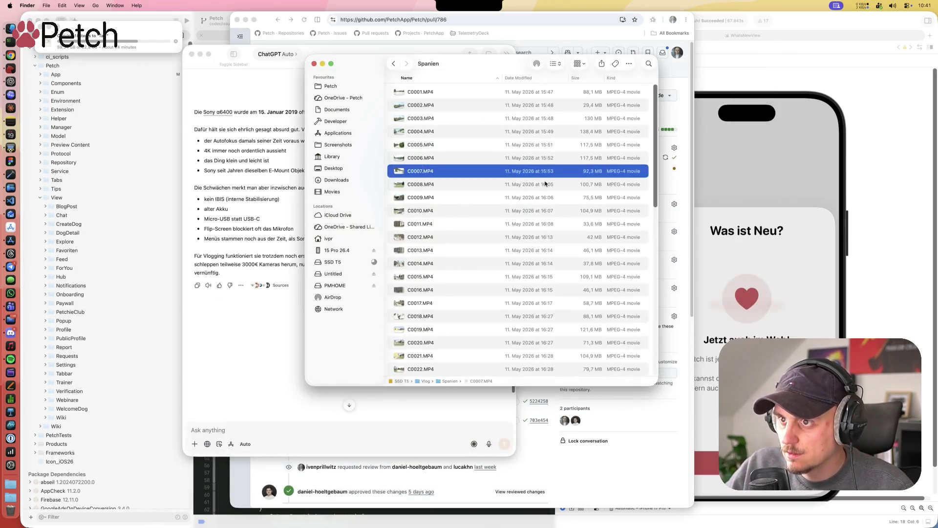
Step: Preview C0008.MP4 in Quick Look and step through clips C0009 to C0012
scroll(450, 235, down, 5)
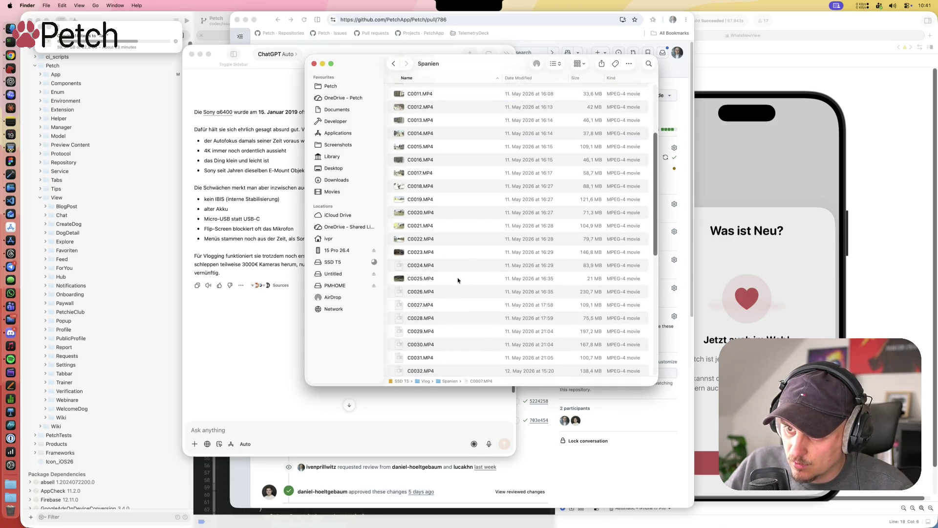
scroll(458, 280, up, 5)
click(453, 186)
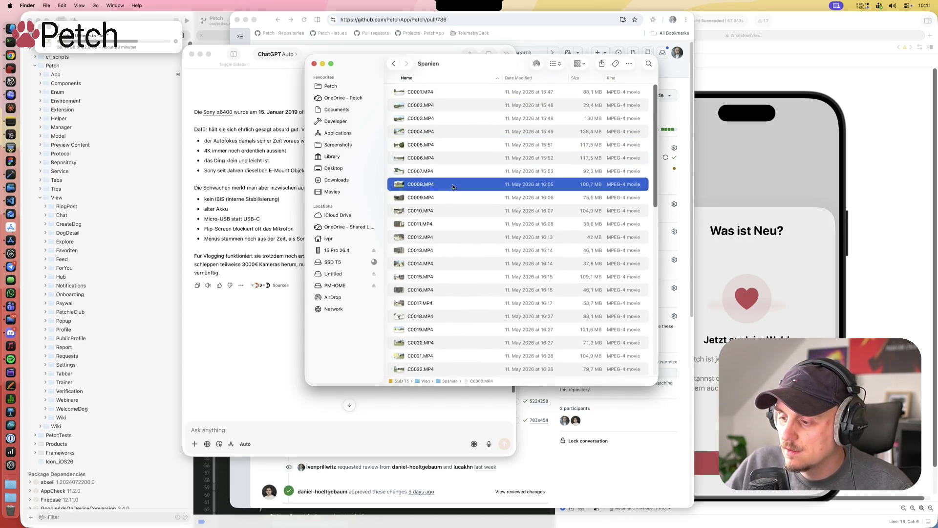
key(space)
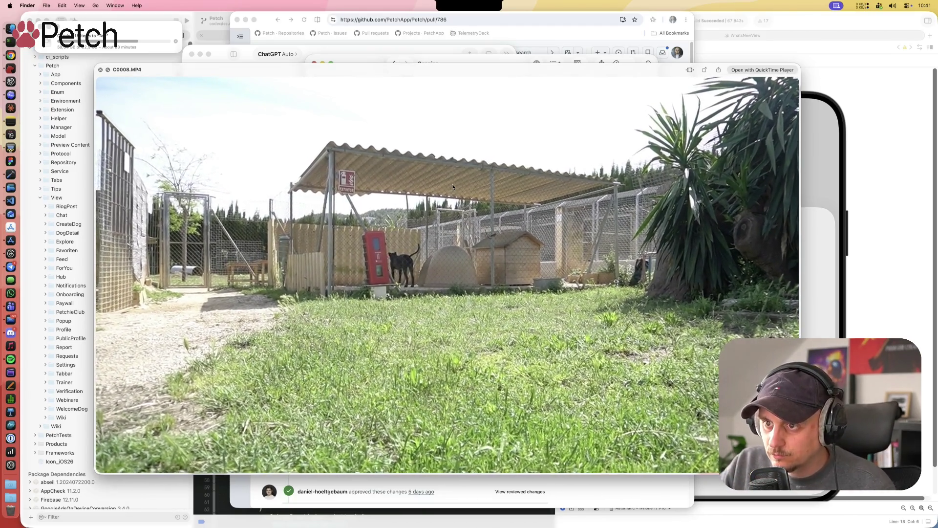
key(Down)
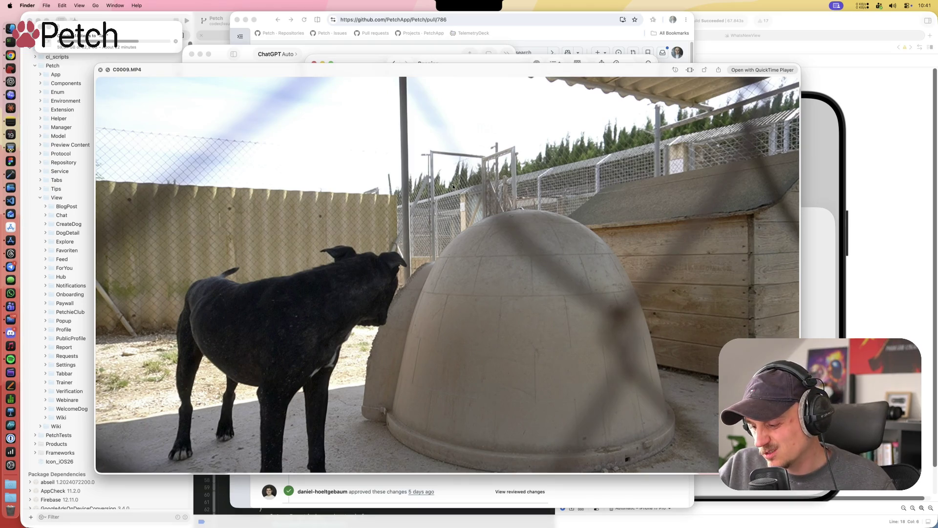
key(Down)
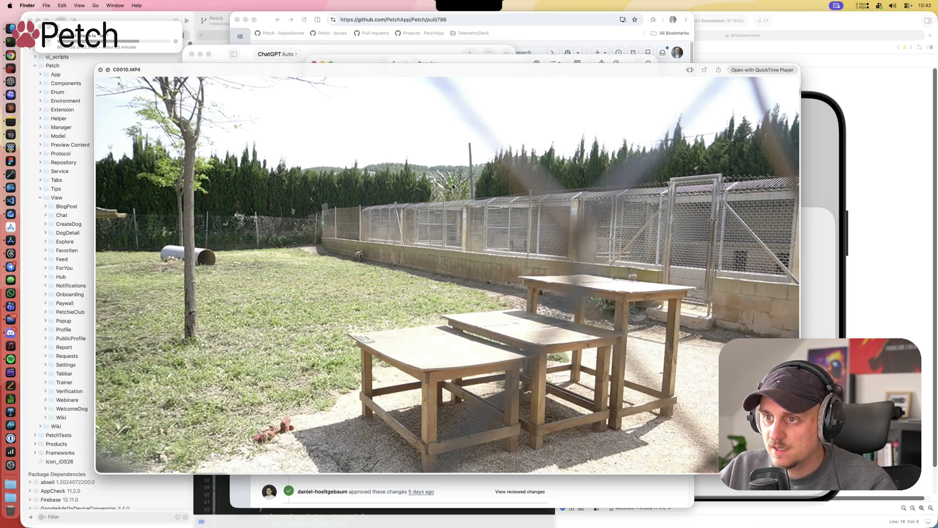
key(Right)
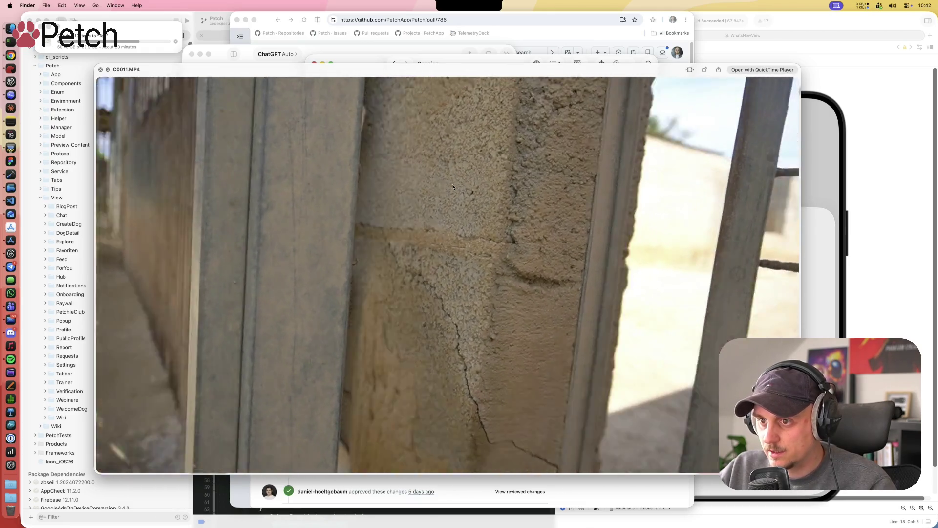
key(Right)
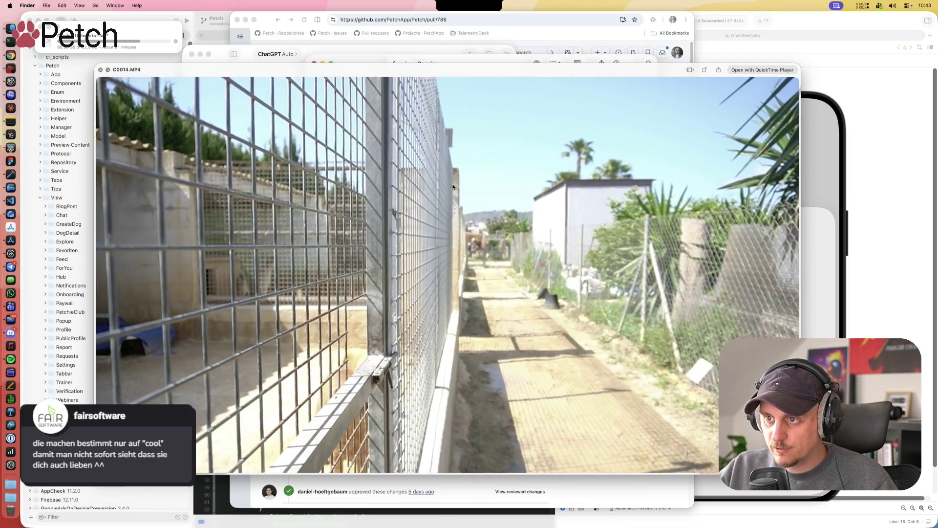
Step: Continue through clips C0015 to C0018, pause C0018 at 00:05, and return to pull request #786
key(Right)
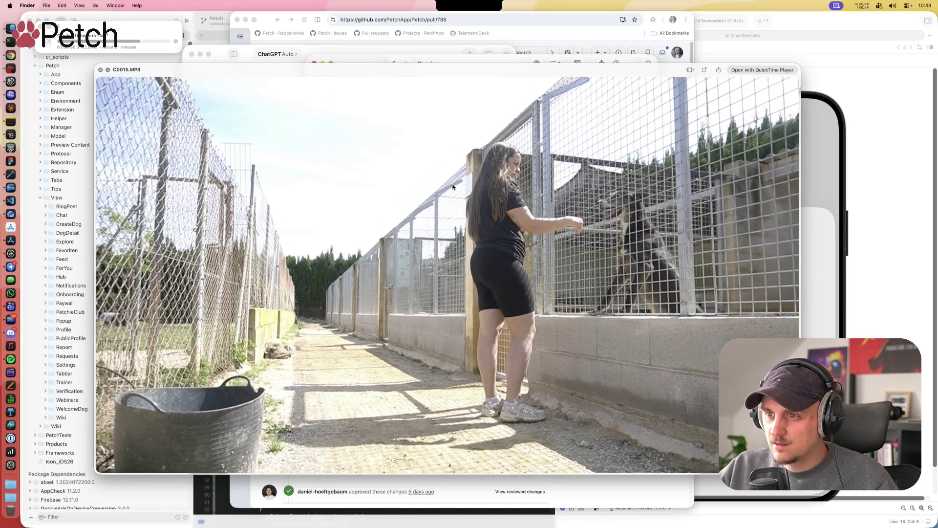
key(Right)
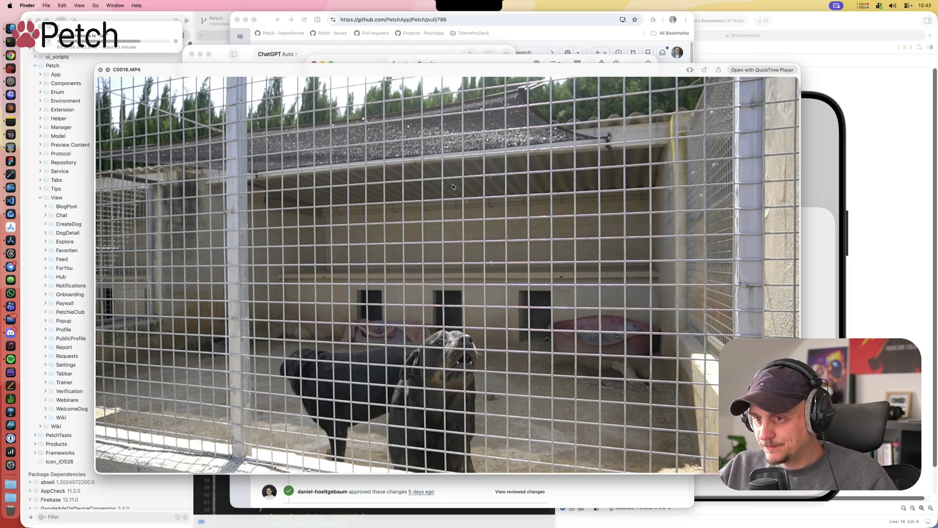
key(Down)
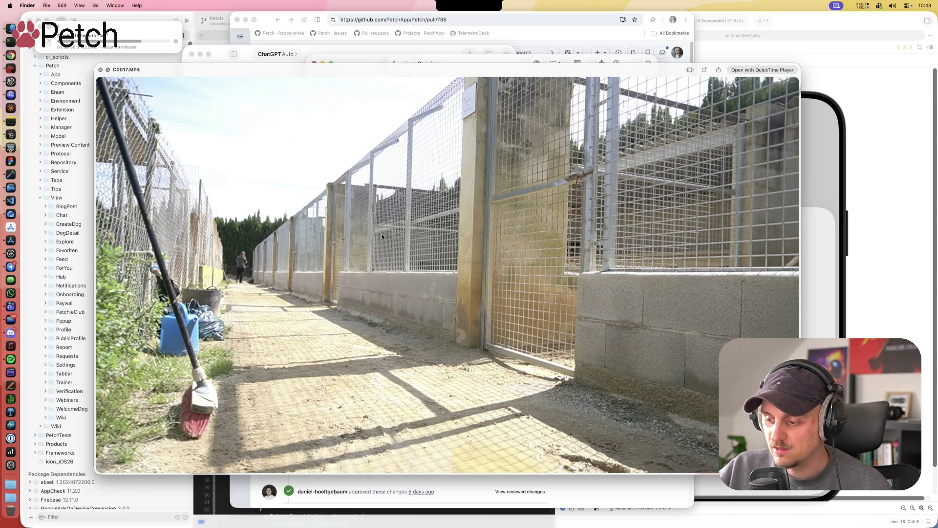
key(Down)
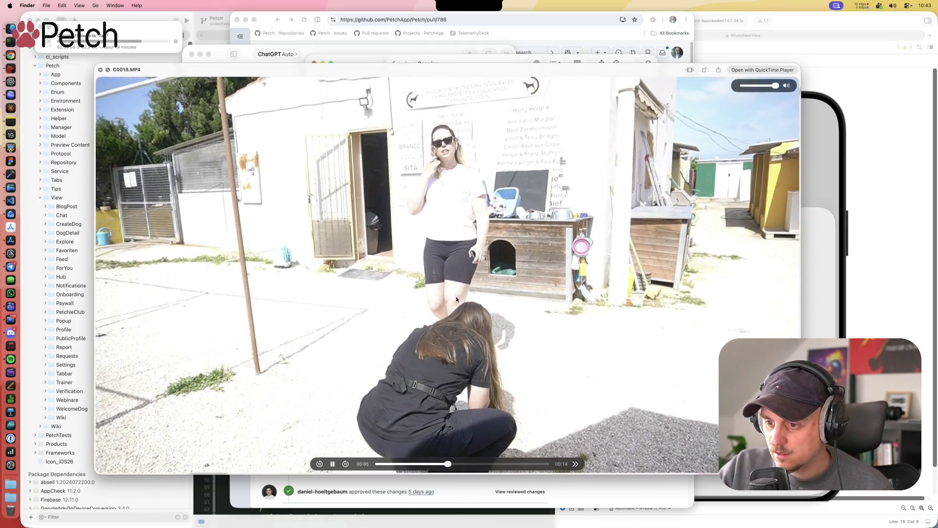
key(space)
key(space)
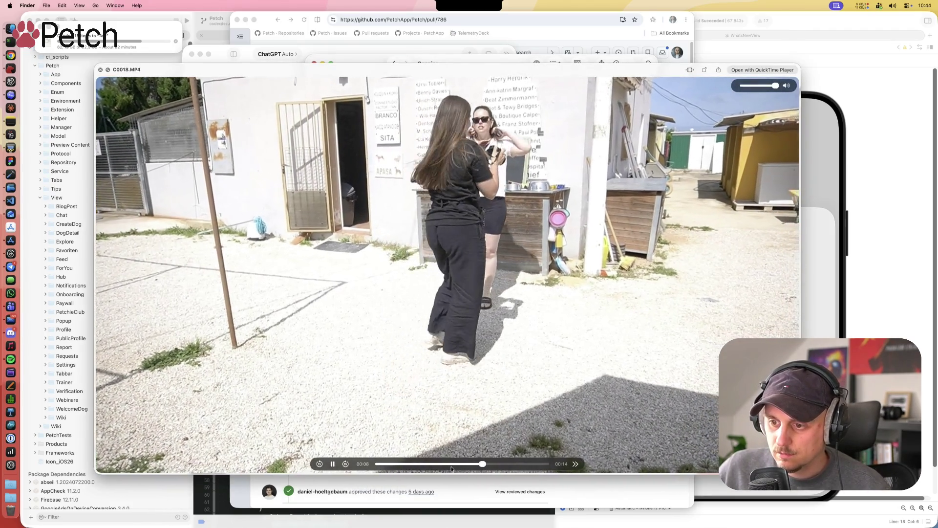
click(412, 463)
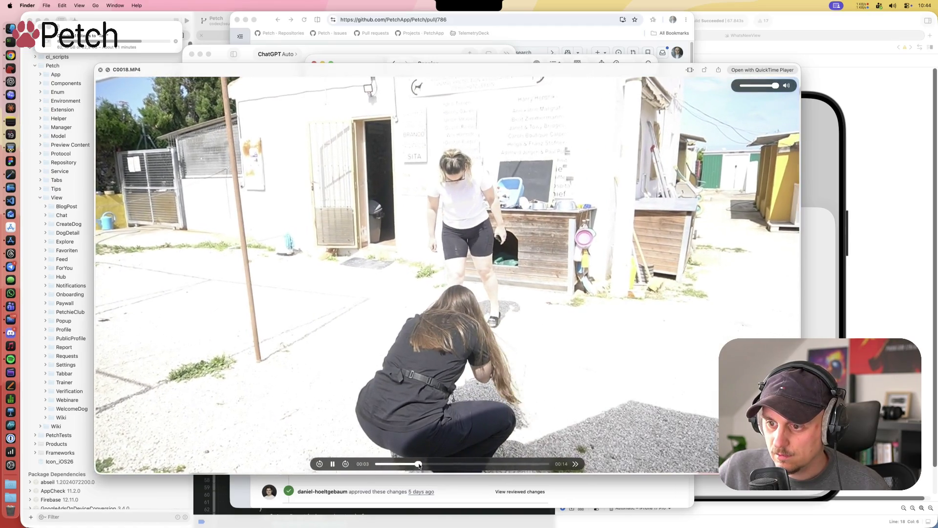
click(333, 464)
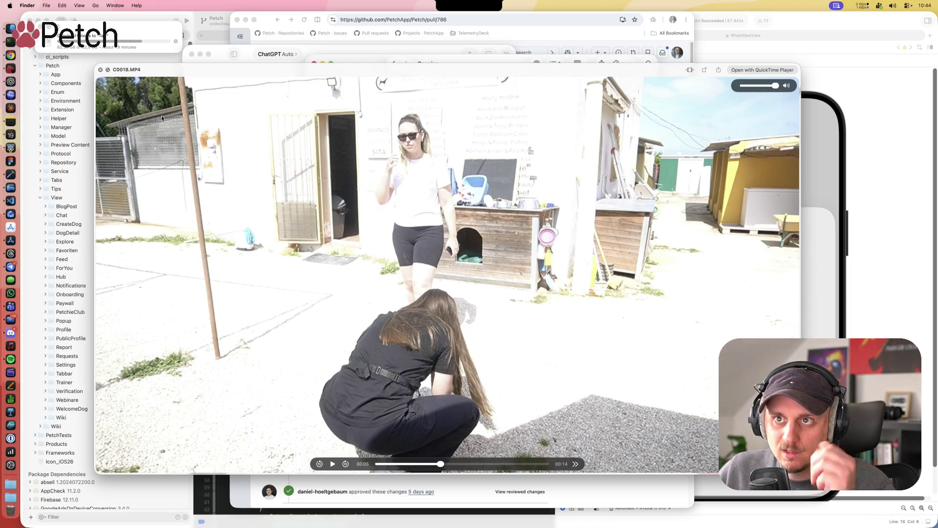
click(580, 37)
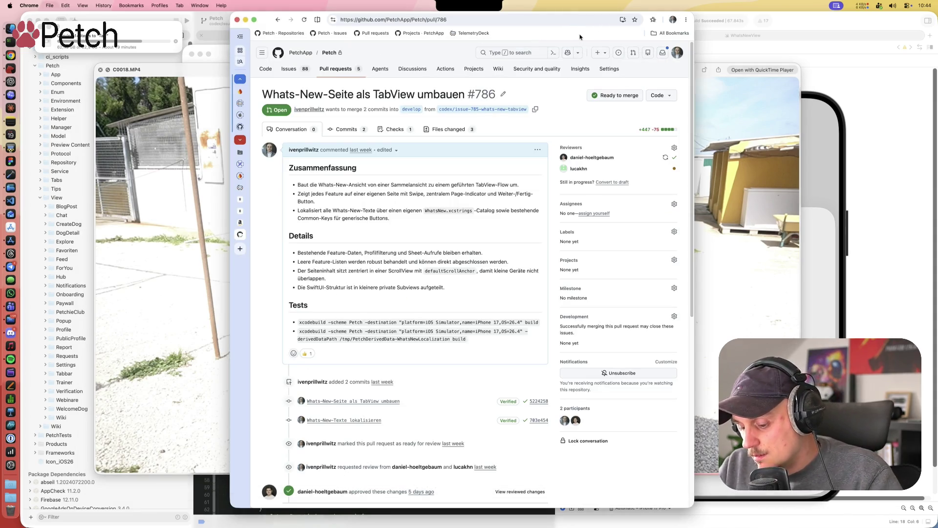
Step: Google 'furry tail project' in a new tab and open the furrytailproject Instagram result
key(cmd+t)
text(furry tail)
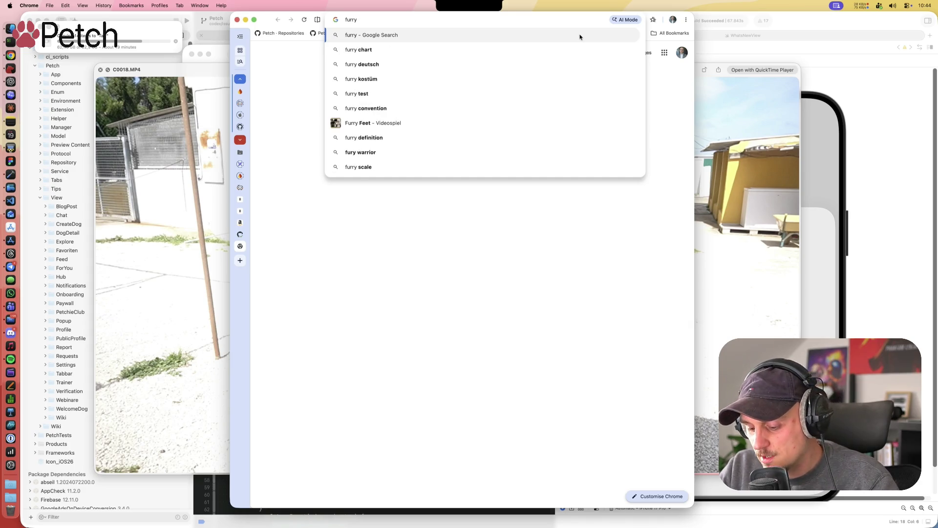
text( pro)
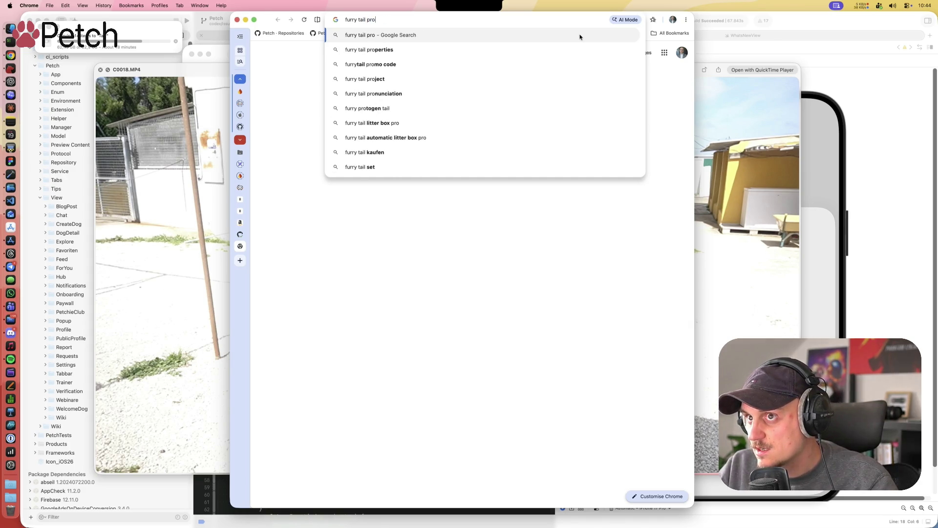
text(ject)
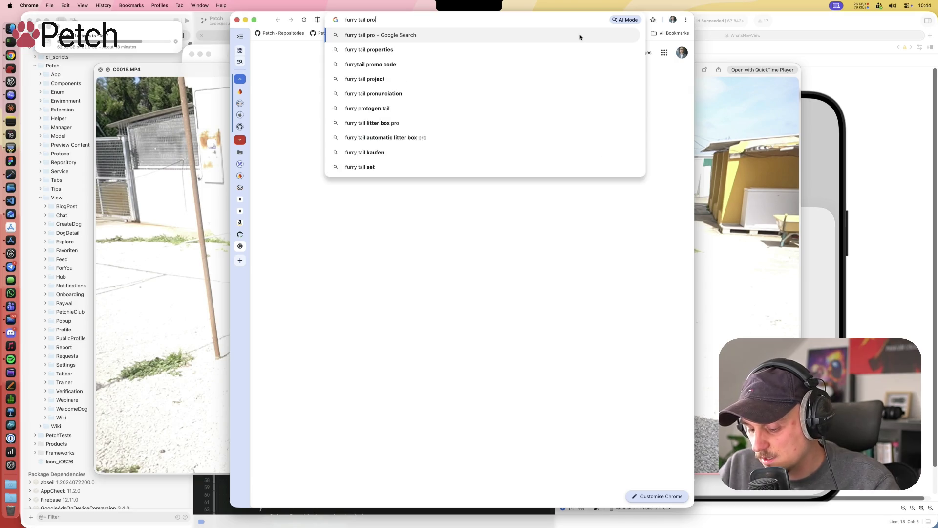
key(Return)
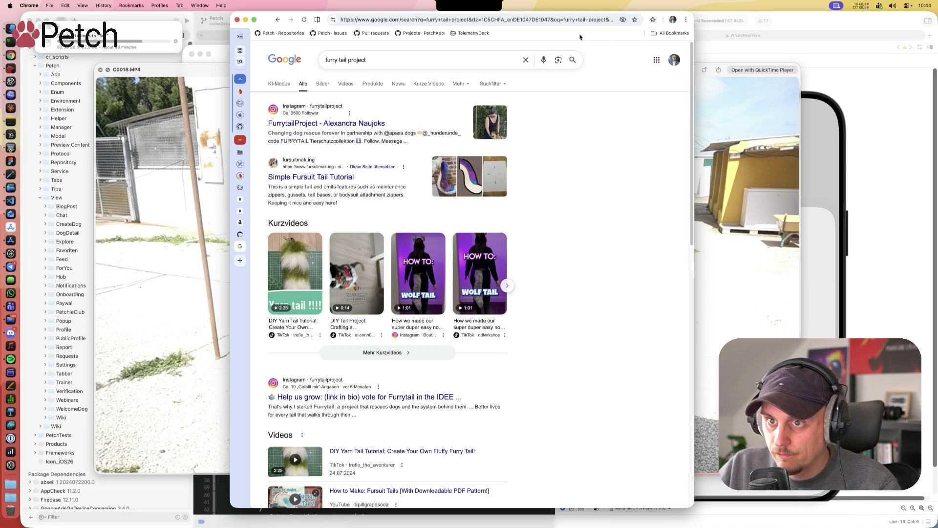
scroll(574, 173, down, 10)
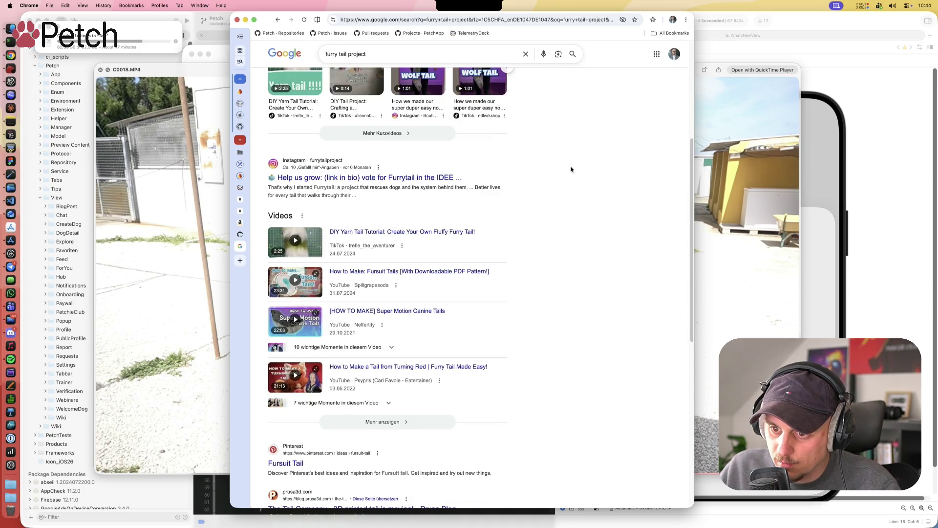
scroll(571, 169, down, 5)
scroll(570, 169, up, 15)
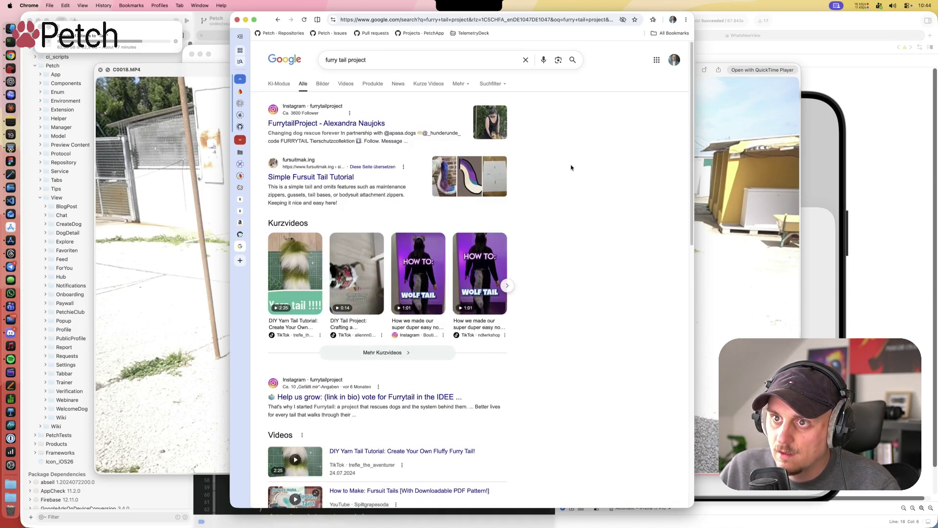
click(380, 123)
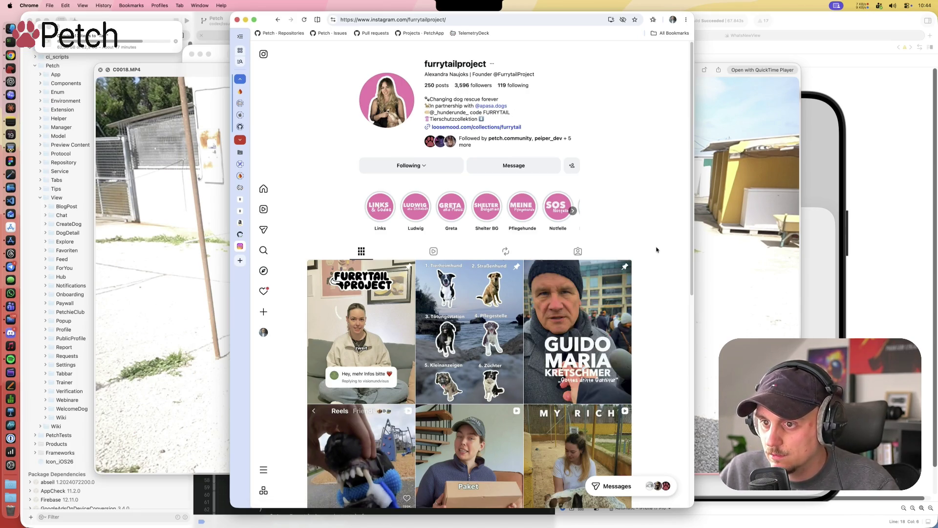
Step: Enlarge Chrome, scroll the furrytailproject post grid, then bring the C0018.MP4 preview forward
mouse_move(693, 507)
mouse_down()
mouse_move(737, 513)
mouse_move(705, 516)
mouse_up()
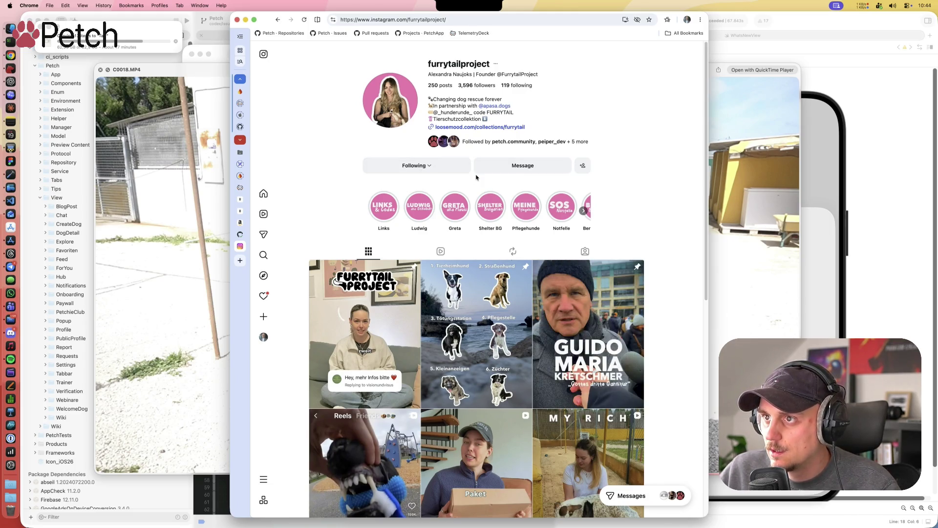
scroll(665, 199, down, 5)
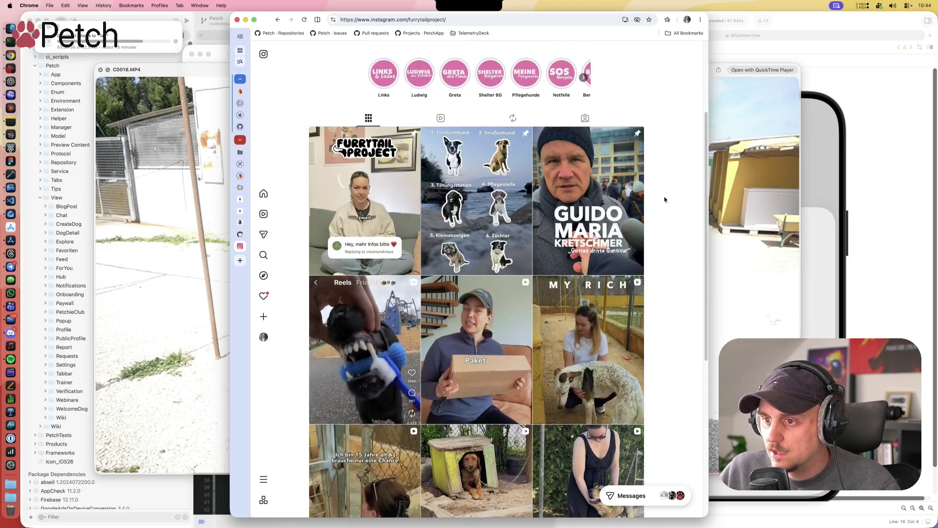
scroll(665, 200, down, 2)
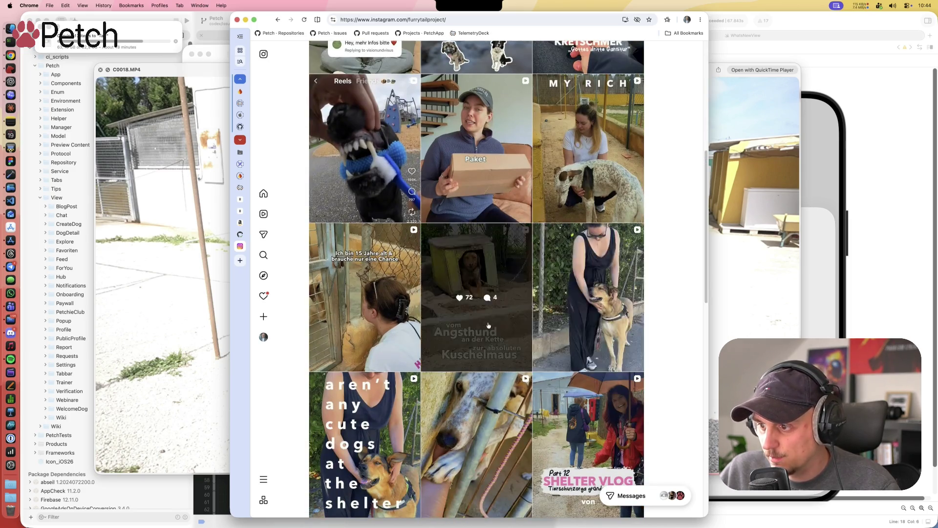
scroll(439, 362, down, 3)
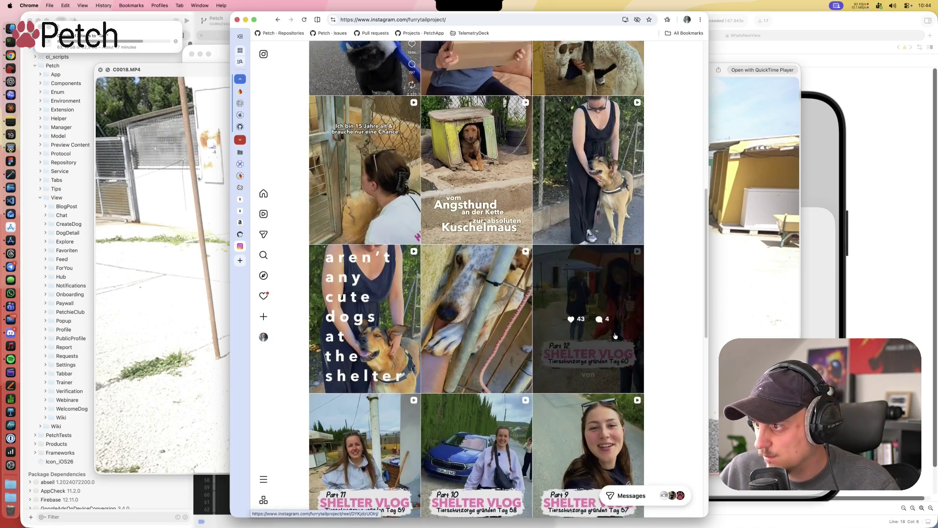
click(724, 82)
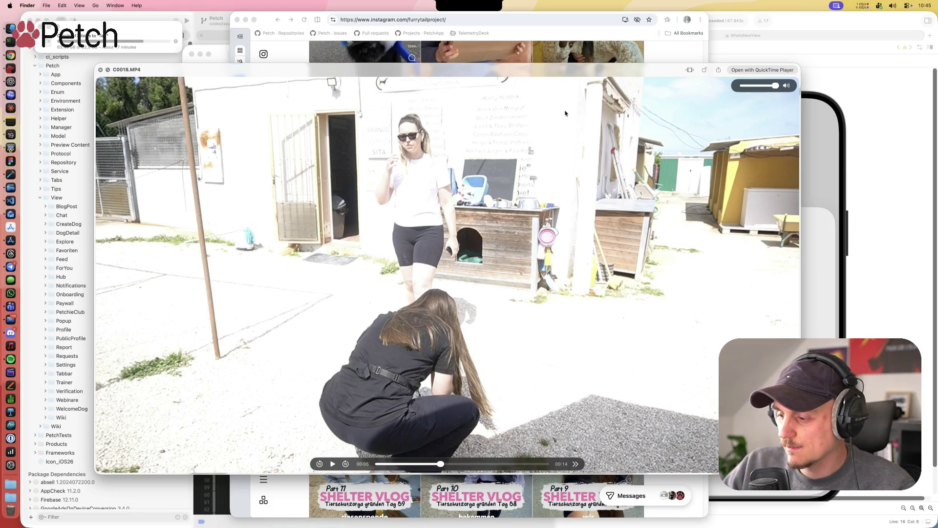
Step: Preview C0019.MP4, then open C0020.MP4 in Quick Look and pause it at 00:02
key(Down)
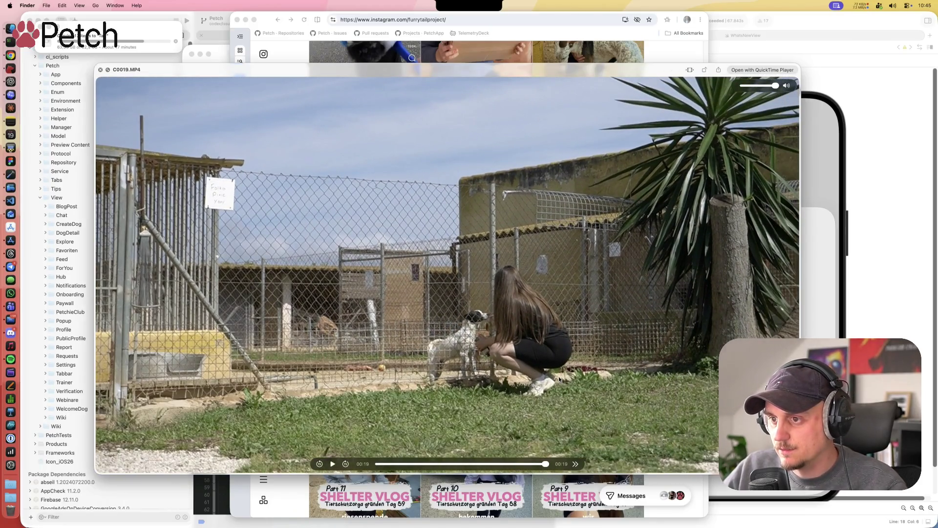
key(space)
key(Down)
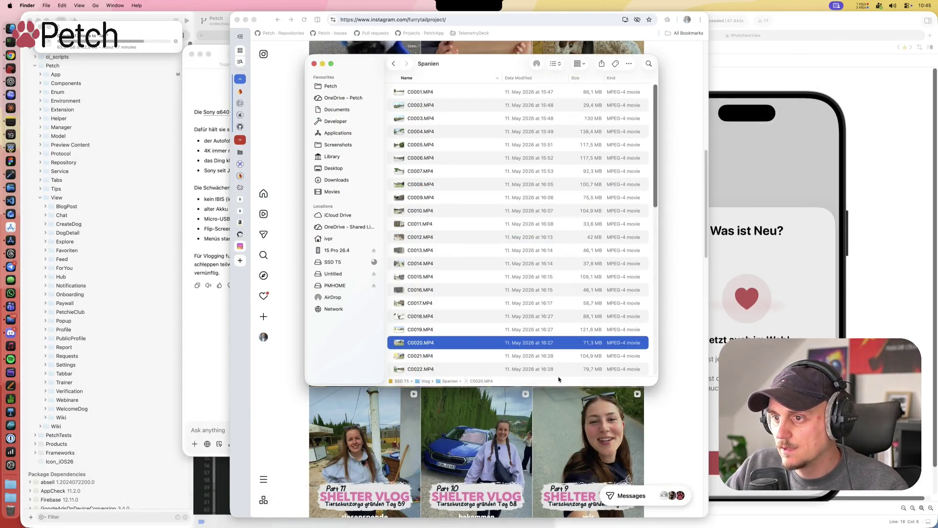
key(space)
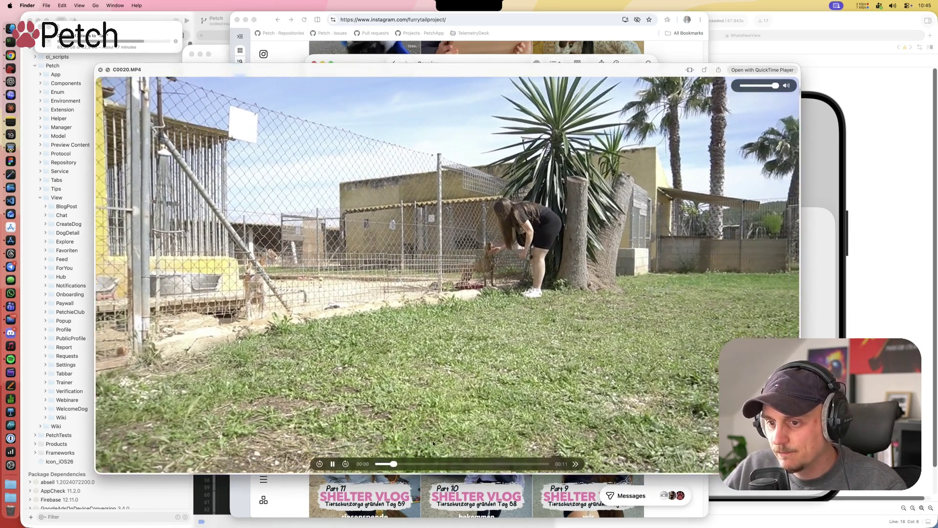
click(332, 464)
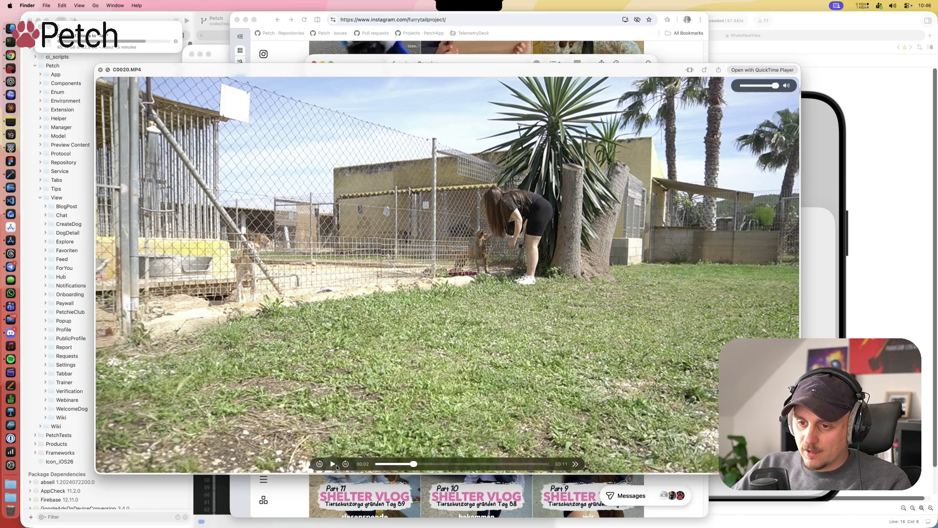
Step: Resume C0020, skip through C0021 to C0022, pausing and resuming the C0022 clip
click(334, 464)
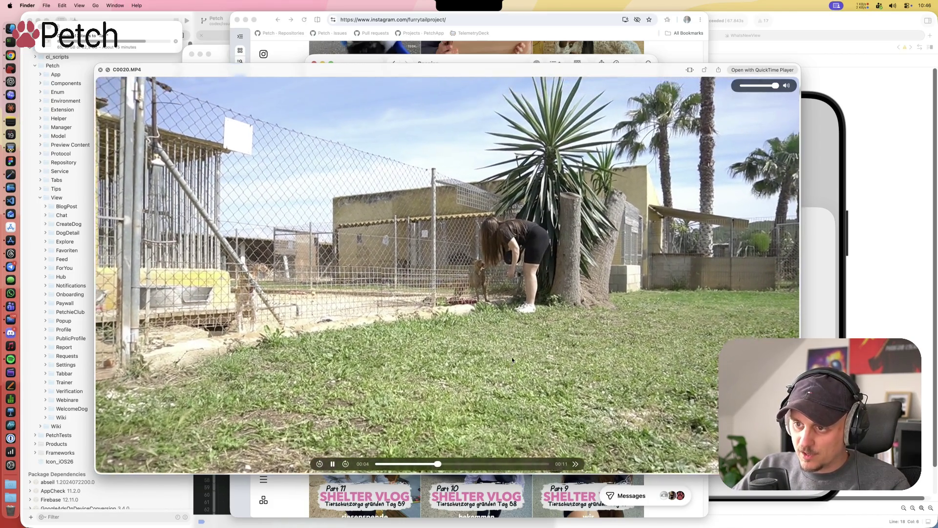
key(Down)
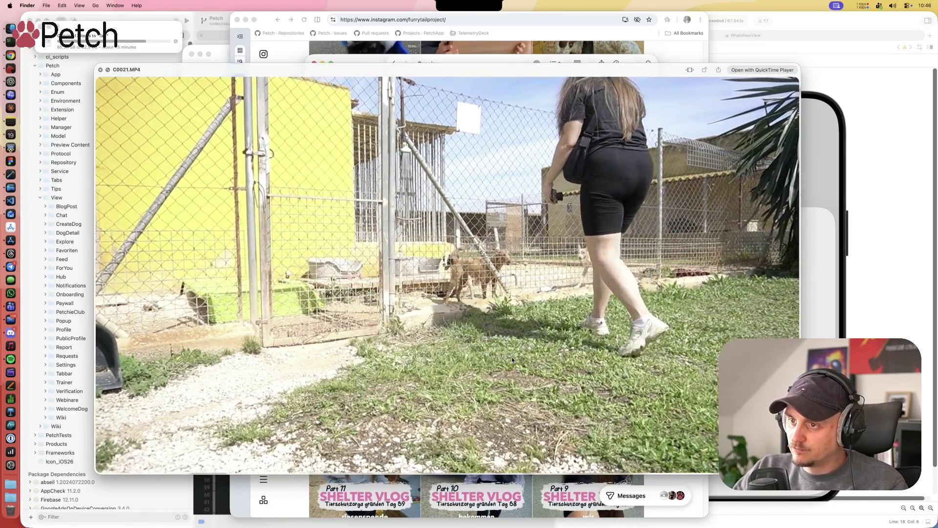
key(Down)
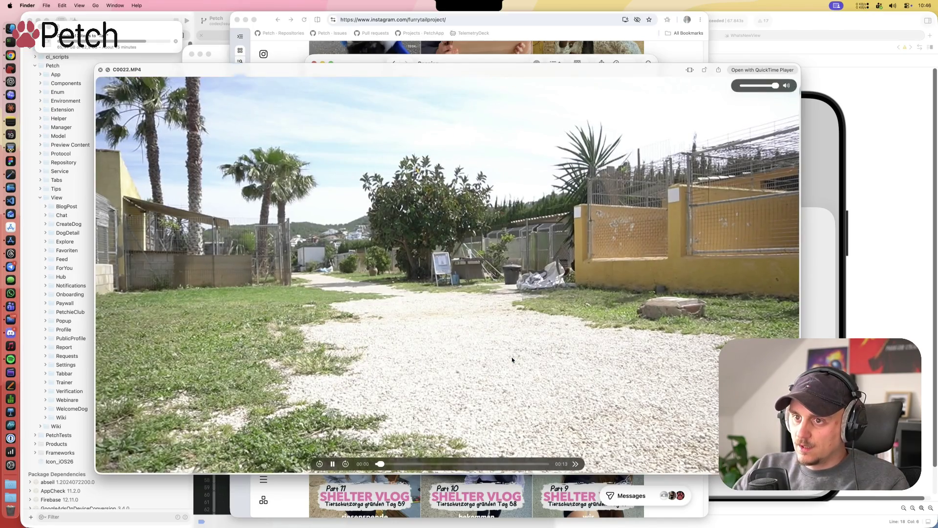
click(333, 464)
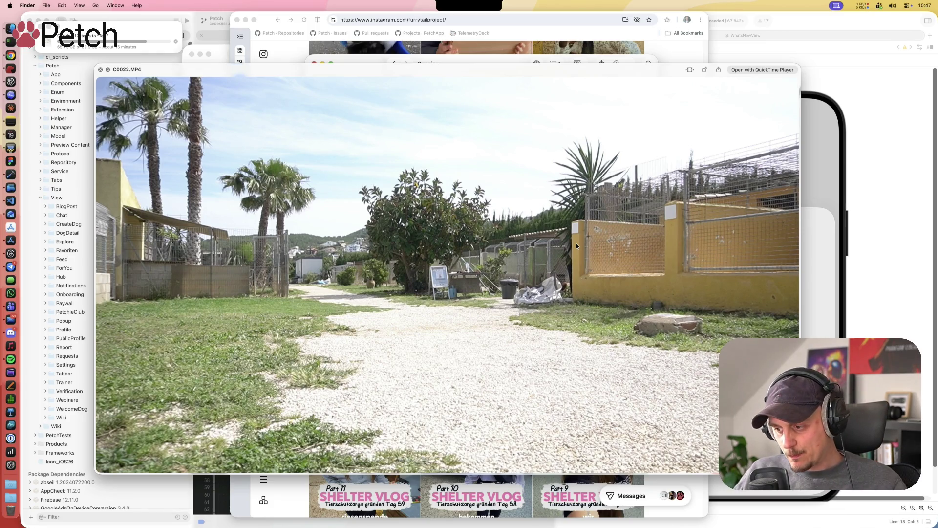
mouse_move(573, 250)
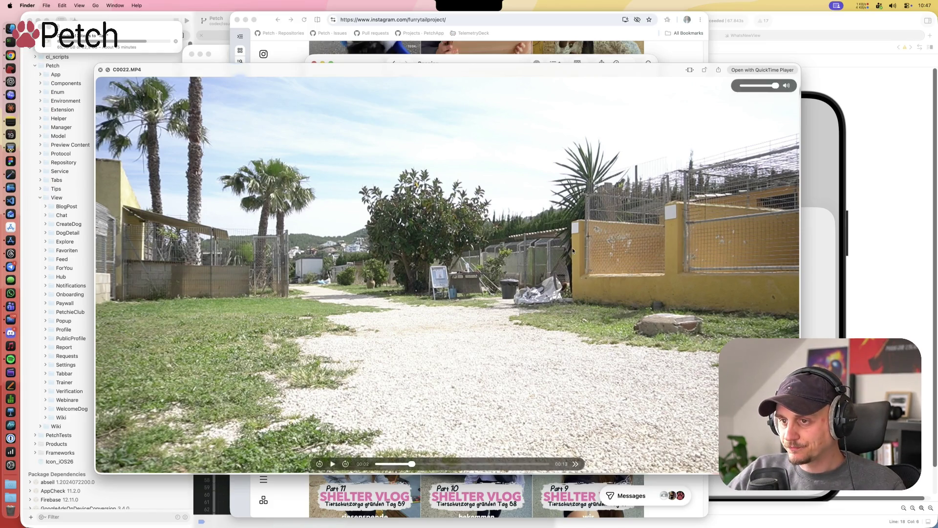
click(332, 464)
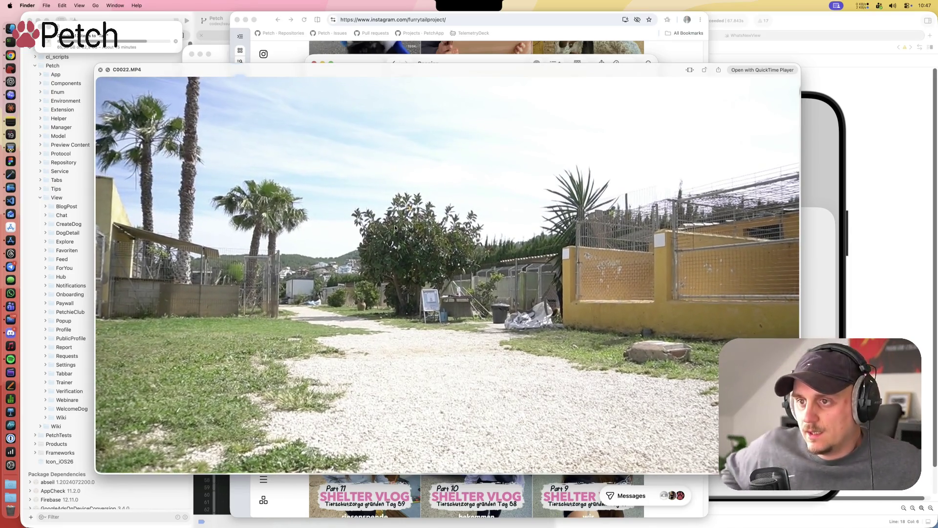
Step: Step through clips C0023 to C0027 and on to the sunset harbour clip C0029.MP4
key(Down)
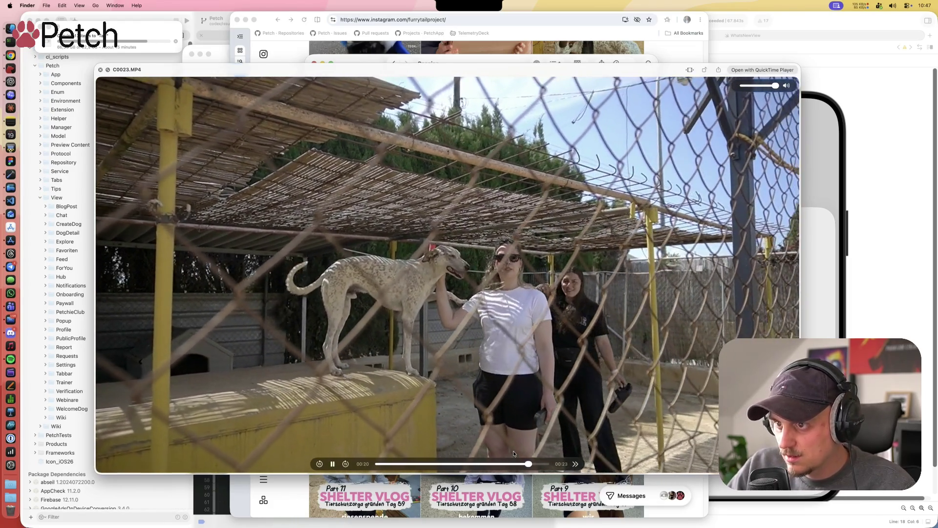
key(Down)
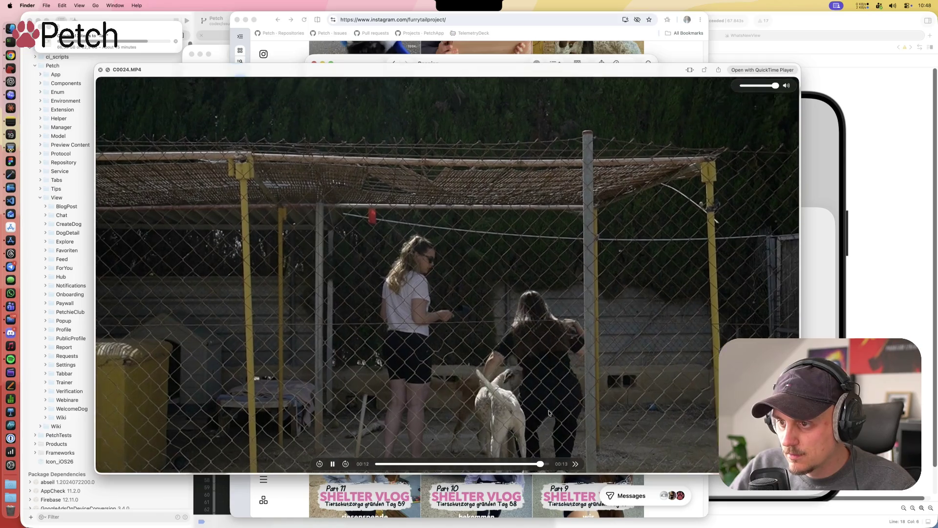
key(Down)
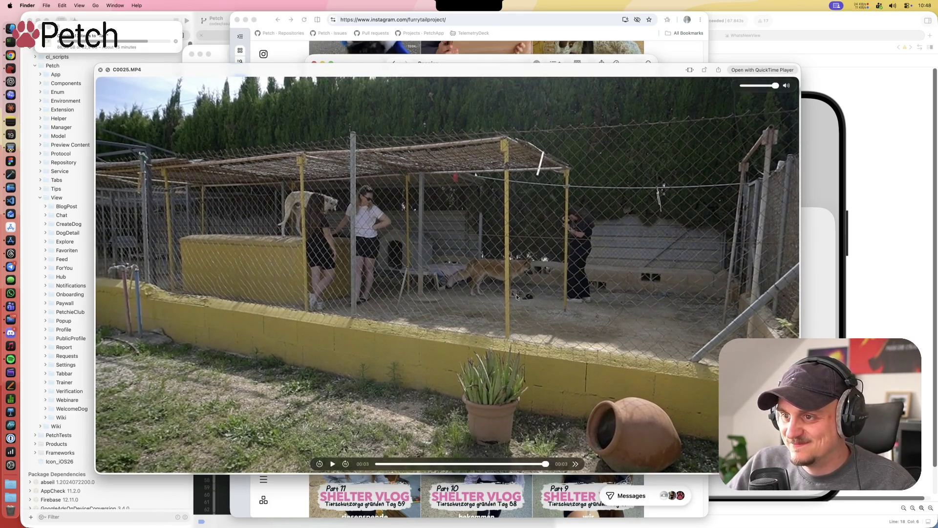
key(Down)
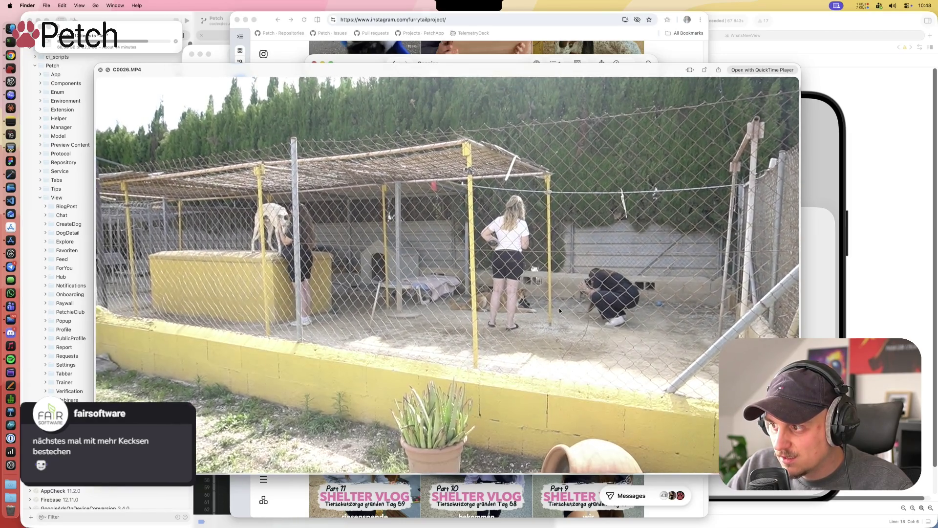
key(Down)
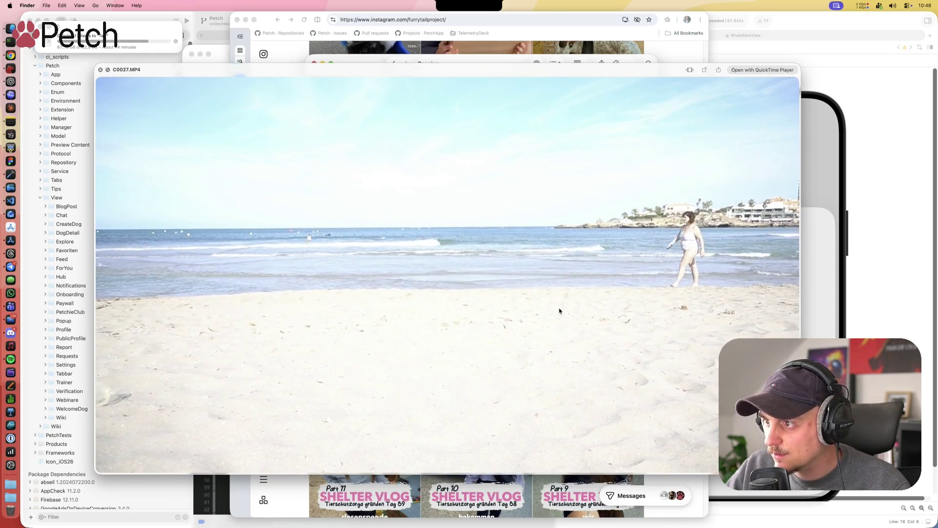
key(Down)
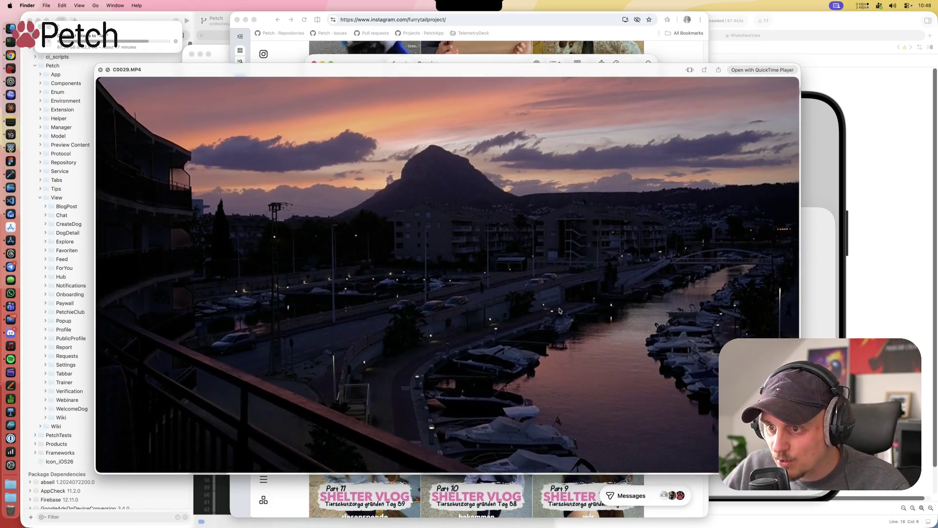
Step: Open C0030.MP4 in Quick Look and compare it back and forth with C0029.MP4
mouse_move(337, 468)
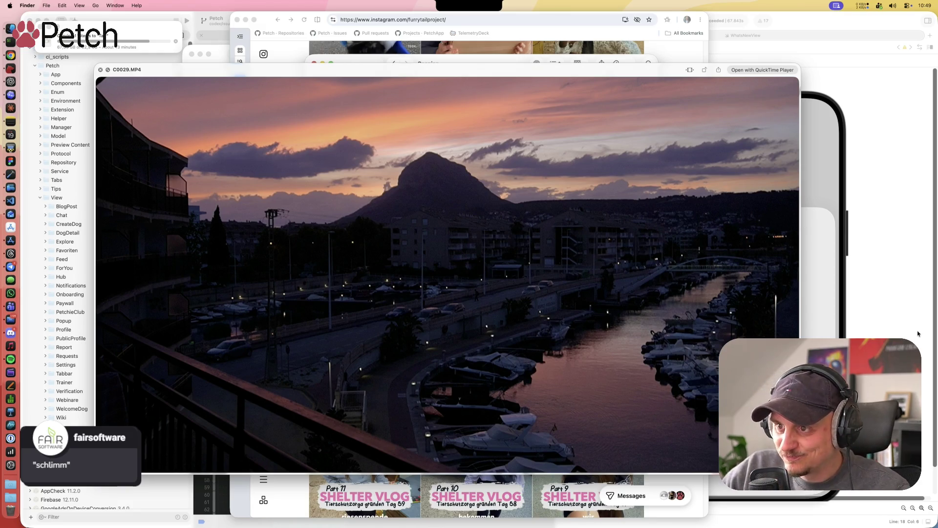
key(space)
key(Down)
key(space)
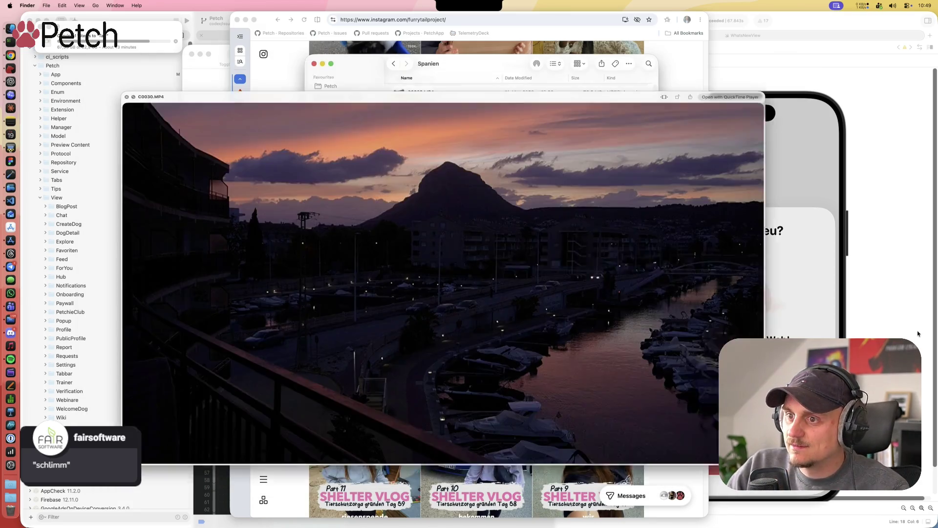
key(Up)
key(Down)
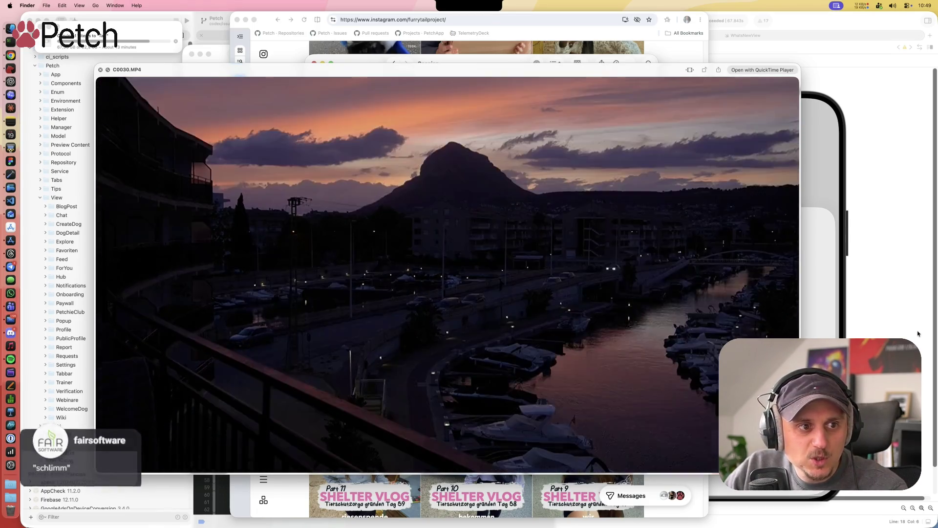
key(Up)
key(Down)
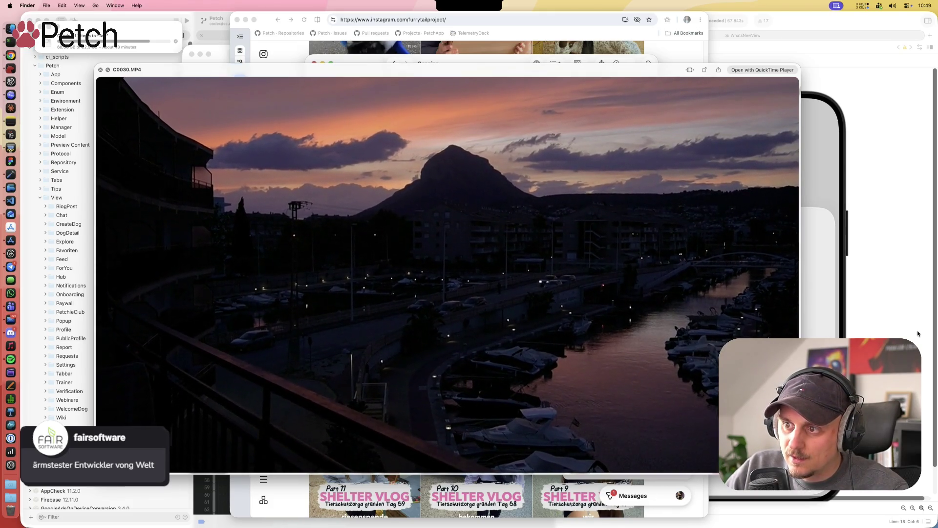
Step: Preview C0031.MP4, then move on to the C0032.MP4 coastal clip and pause it
key(Down)
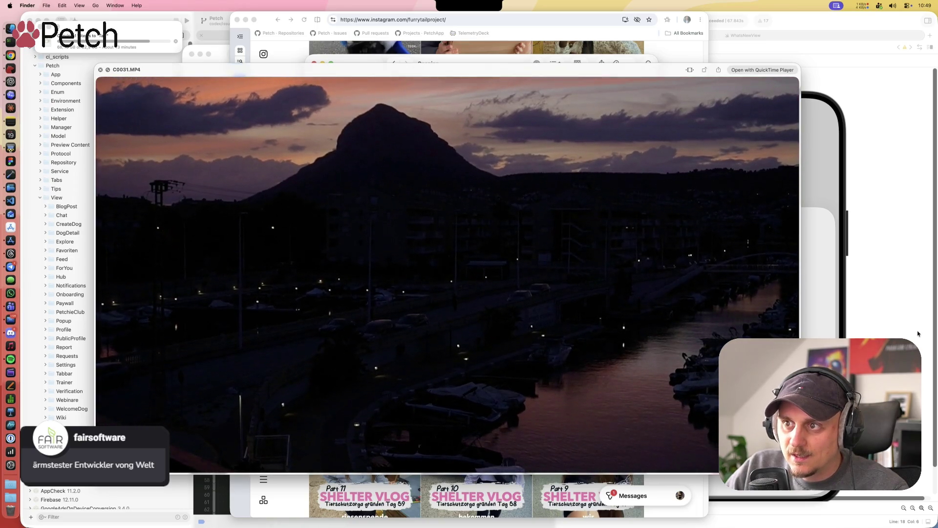
key(Up)
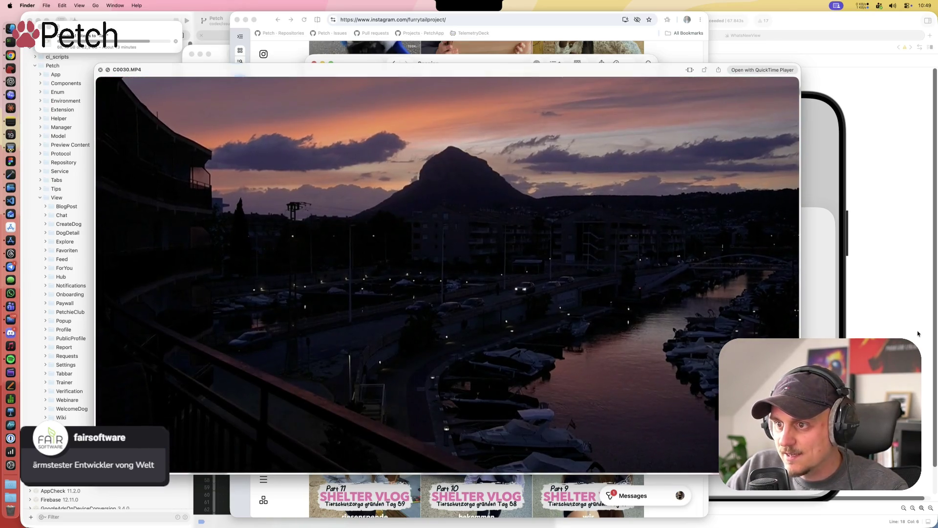
key(Down)
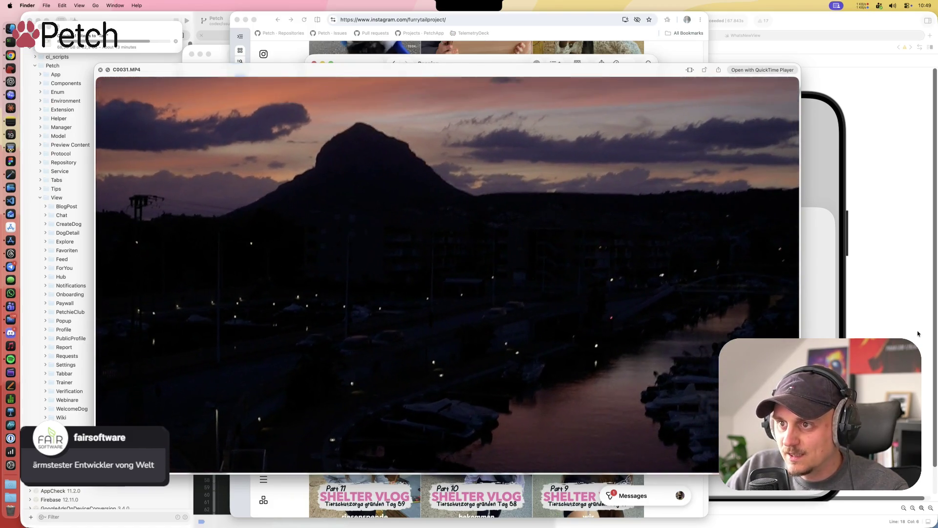
key(Down)
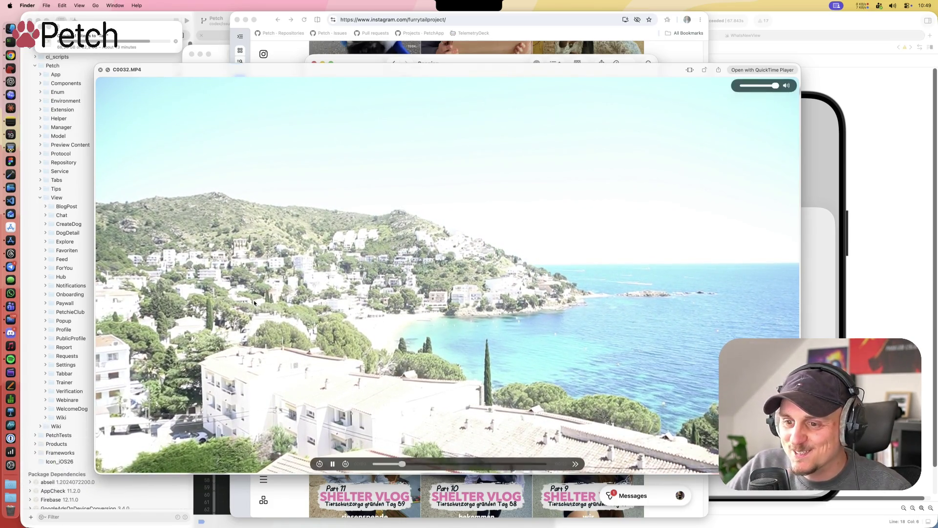
click(537, 416)
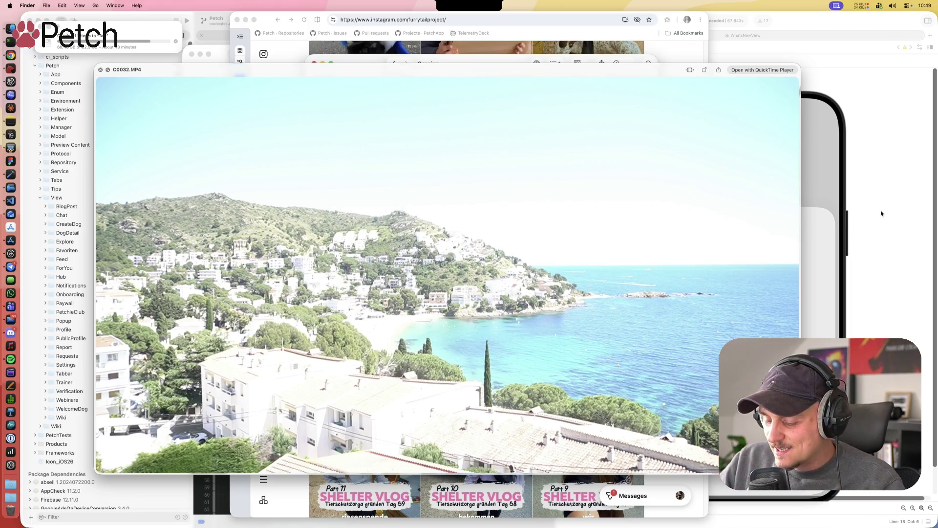
Step: Return to C0031.MP4, reopen its preview and pause it at 00:05
key(Up)
key(space)
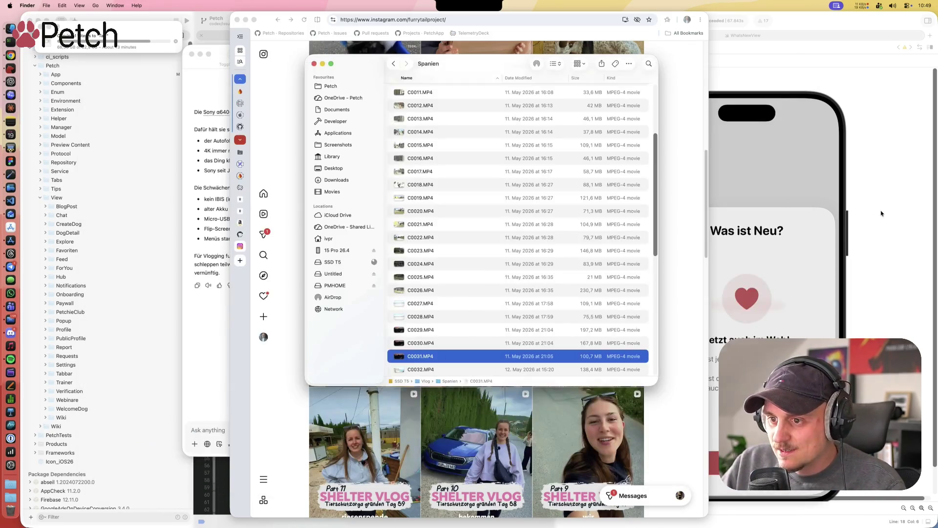
key(space)
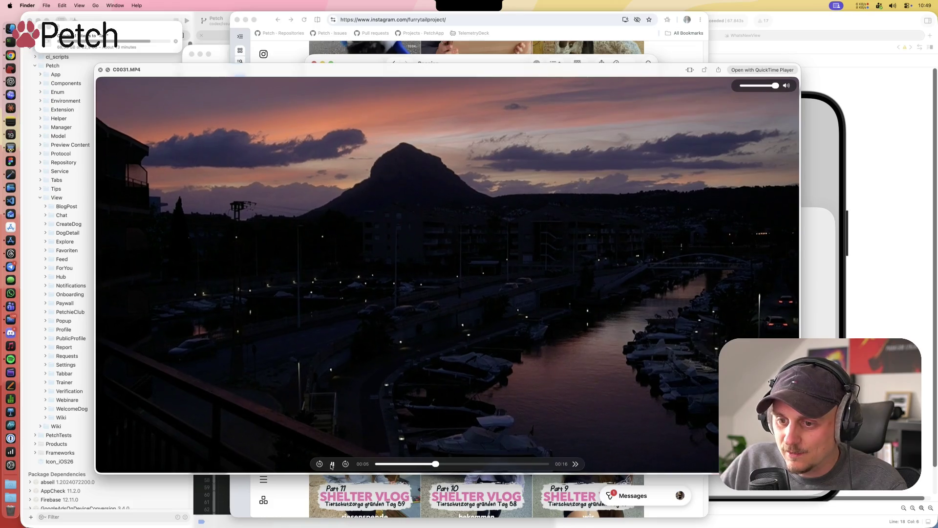
click(331, 464)
key(super+space)
Step: Launch Maps and show the saved Xàbia place from Recents
text(maps)
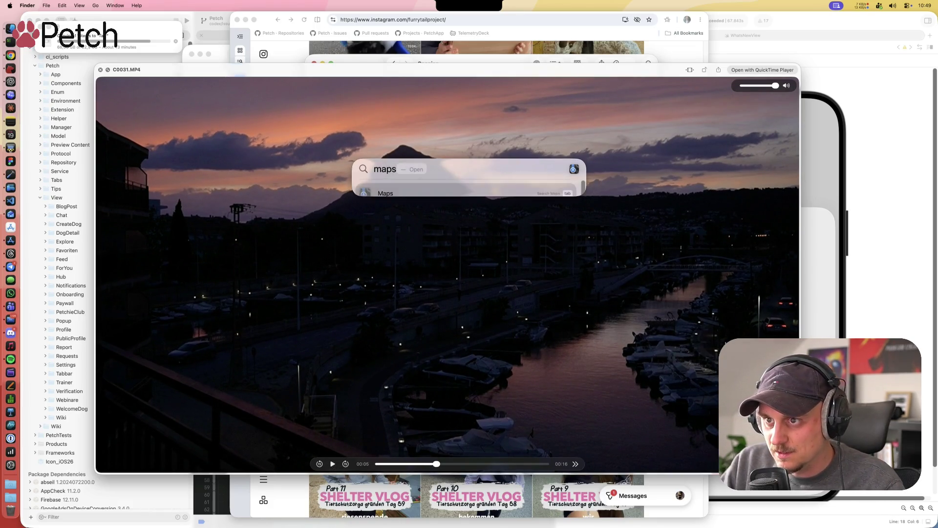
key(Return)
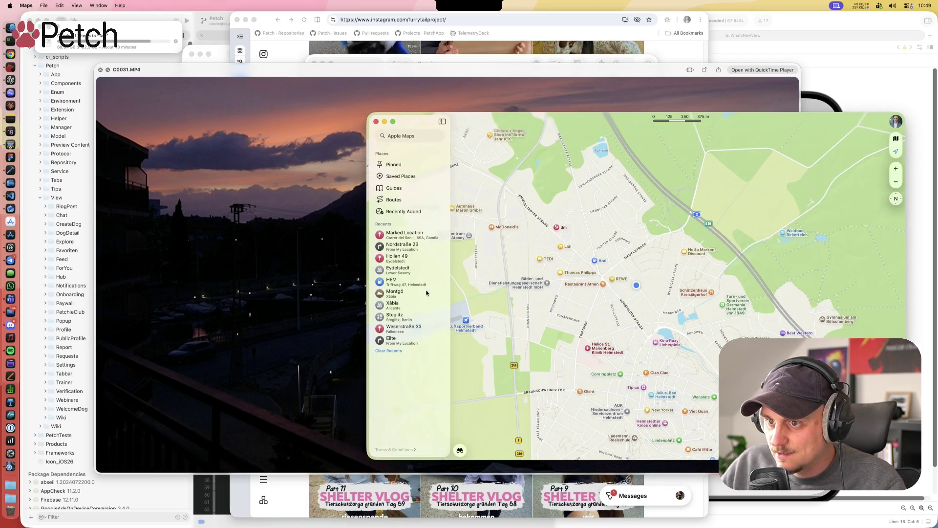
click(428, 300)
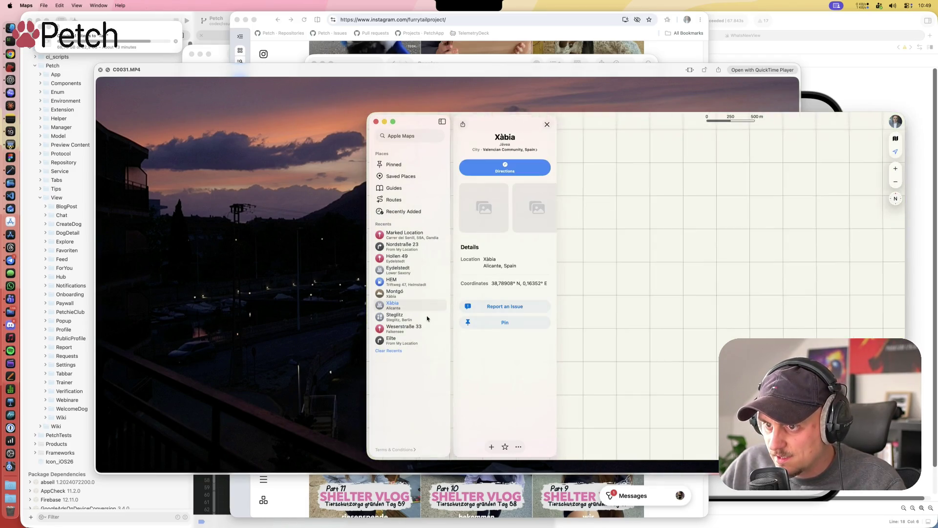
Step: Pan and zoom around the Bahía de Xàbia coastline, moving the Maps window left
drag(653, 139, 600, 129)
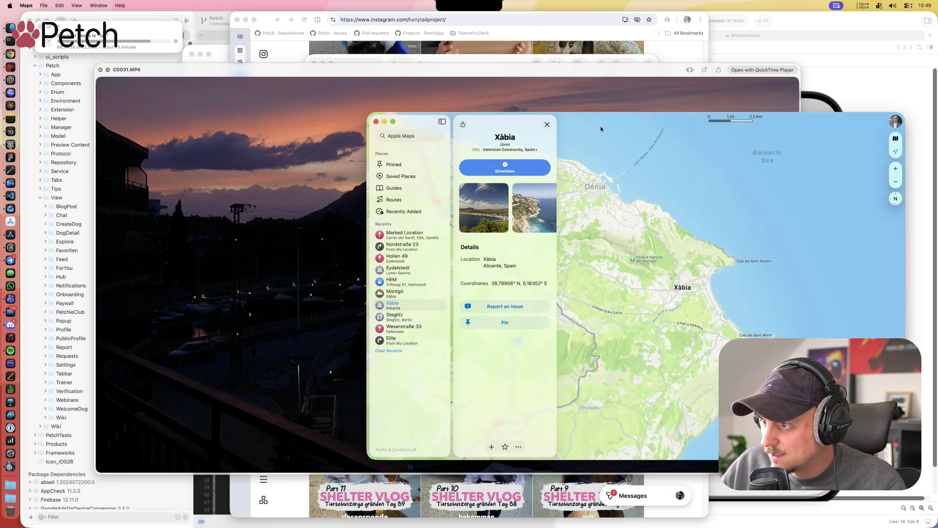
scroll(690, 281, up, 5)
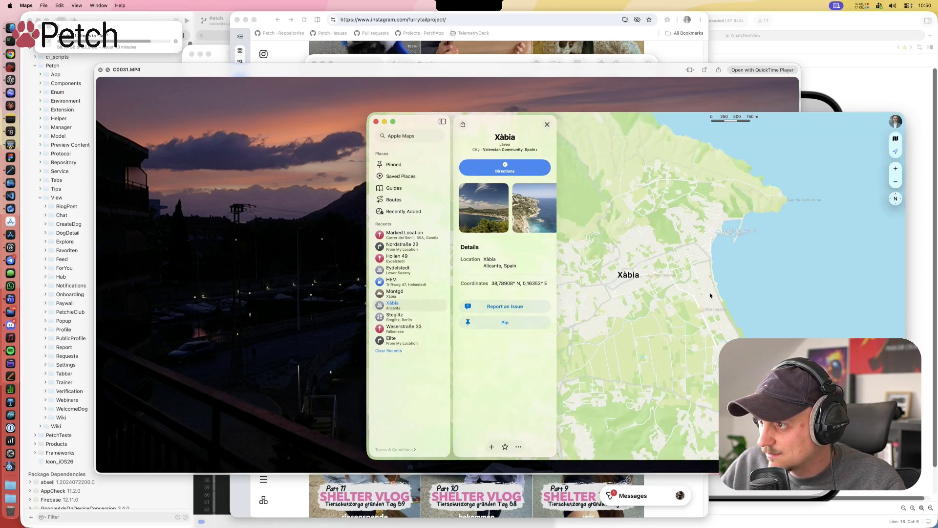
scroll(710, 292, up, 2)
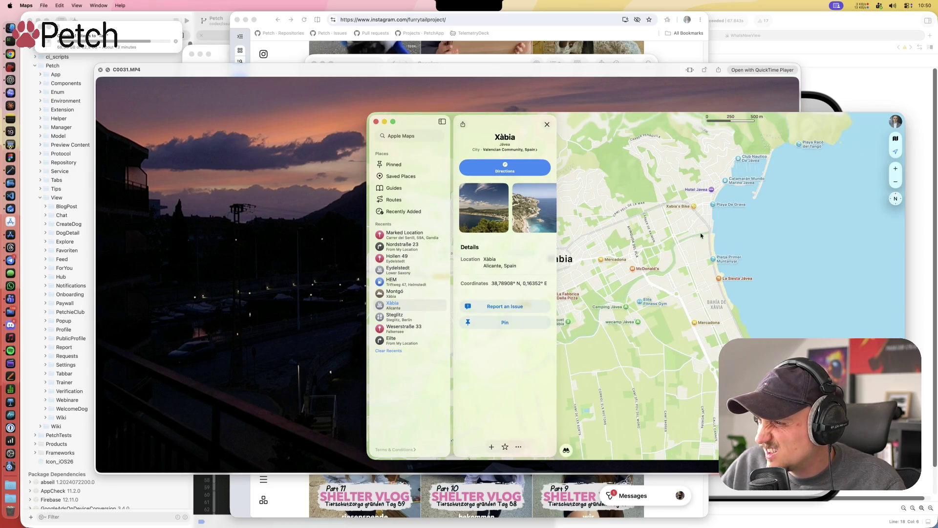
scroll(716, 314, down, 2)
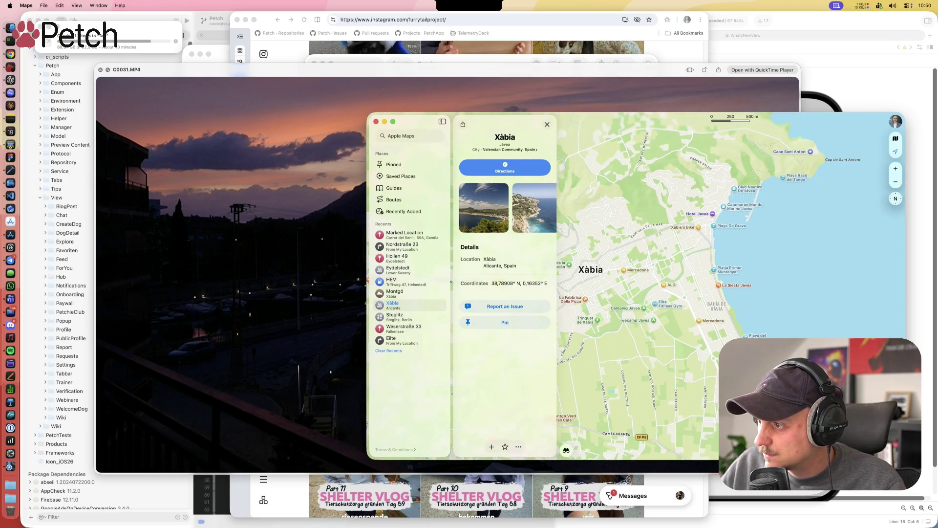
drag(762, 375, 740, 321)
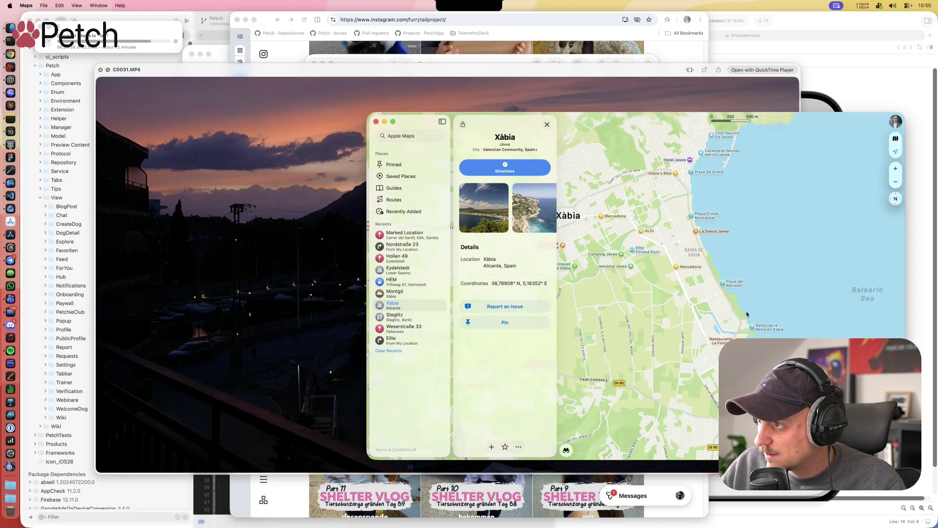
mouse_move(645, 122)
mouse_down()
mouse_move(563, 99)
mouse_move(449, 91)
mouse_move(492, 107)
mouse_move(480, 99)
mouse_up()
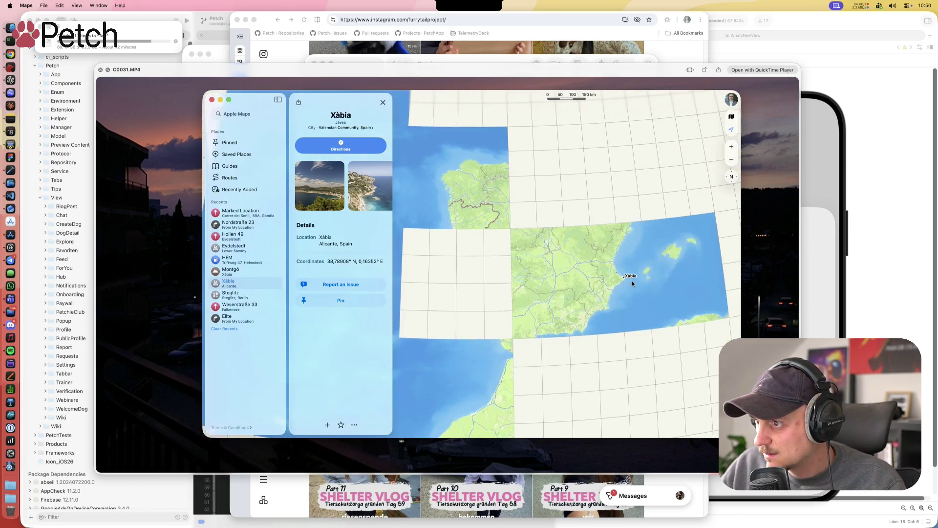
Step: Pan the map toward southern France, Corsica and Sardinia and zoom in and out
mouse_move(628, 249)
mouse_down()
mouse_move(573, 291)
mouse_move(523, 297)
mouse_move(514, 316)
mouse_up()
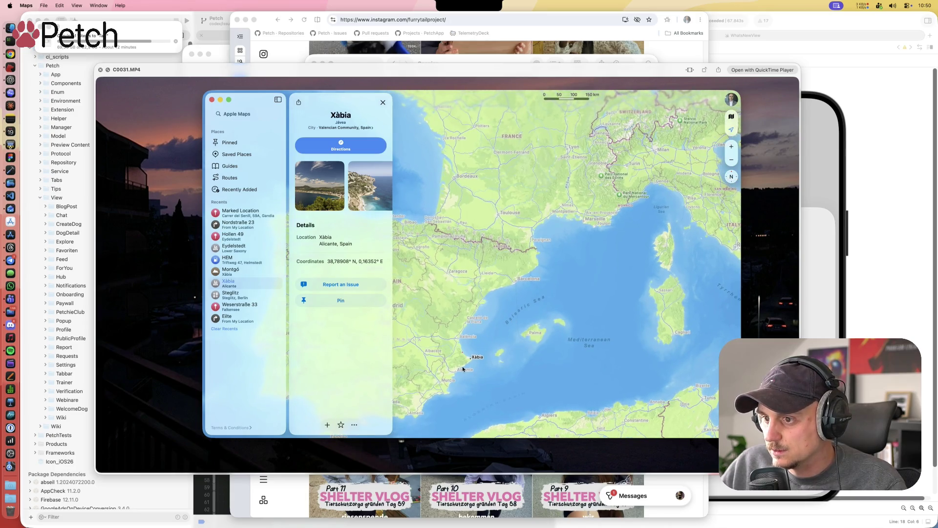
scroll(564, 273, down, 3)
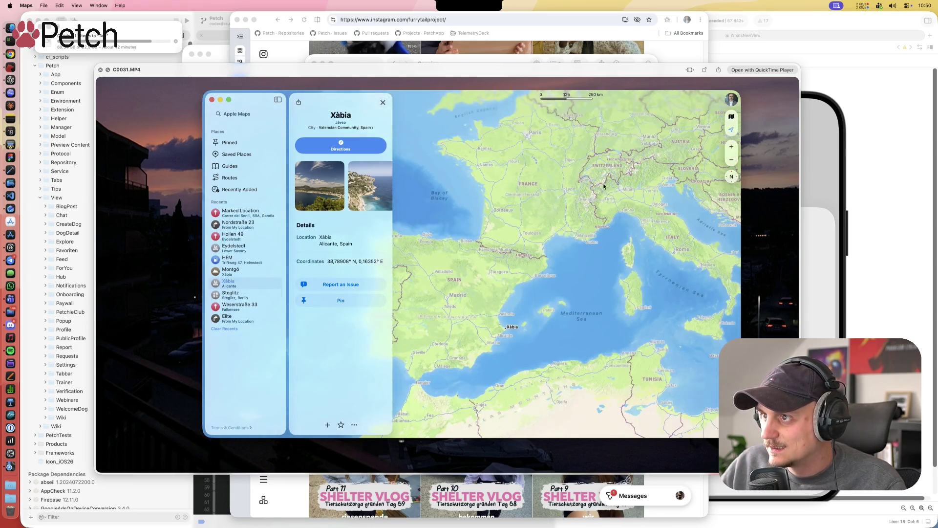
scroll(612, 161, down, 3)
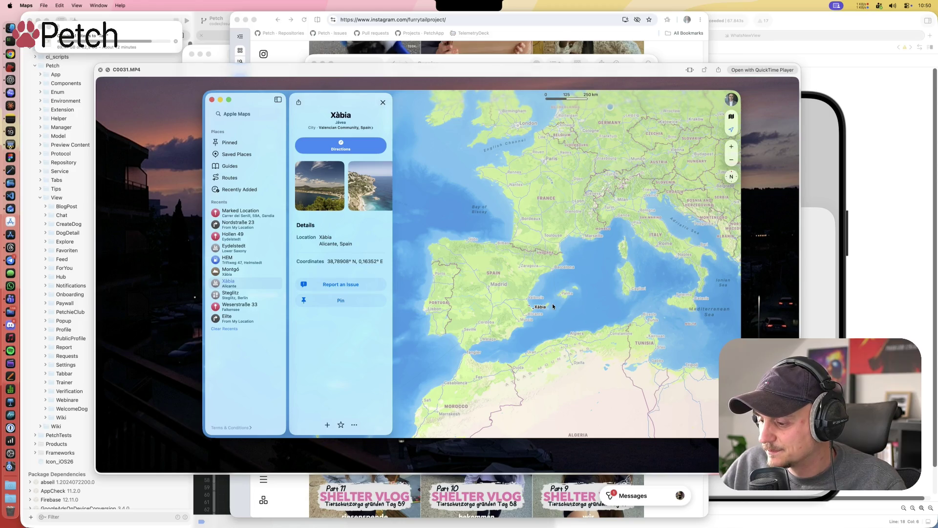
scroll(540, 306, up, 3)
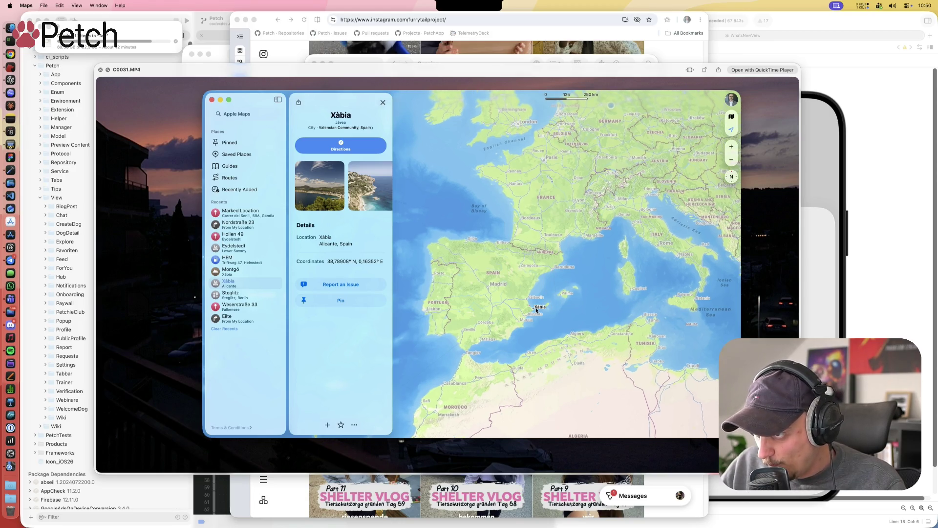
scroll(569, 258, up, 5)
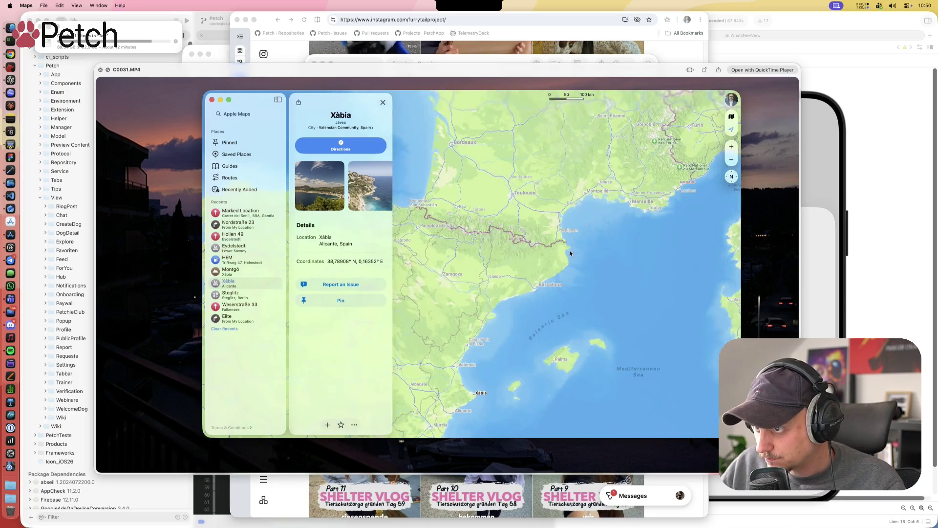
scroll(567, 254, up, 10)
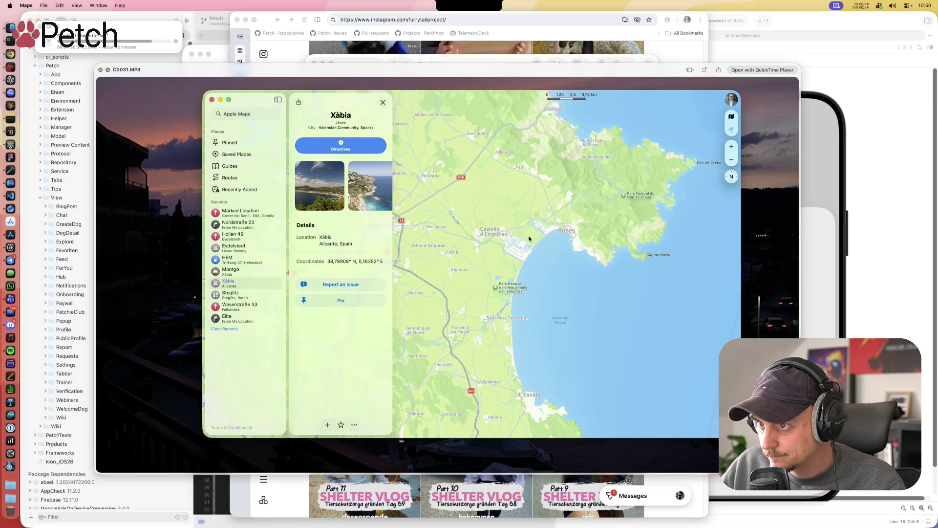
scroll(549, 236, up, 7)
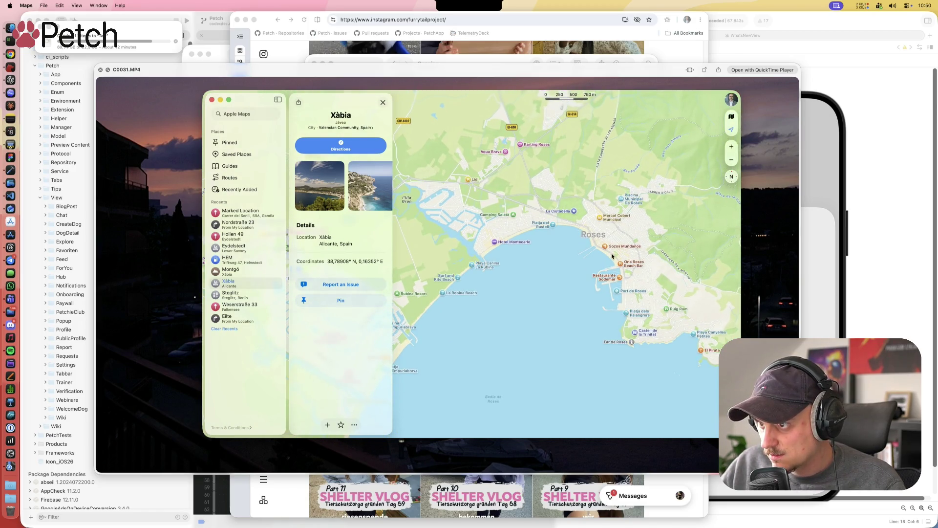
scroll(596, 242, up, 5)
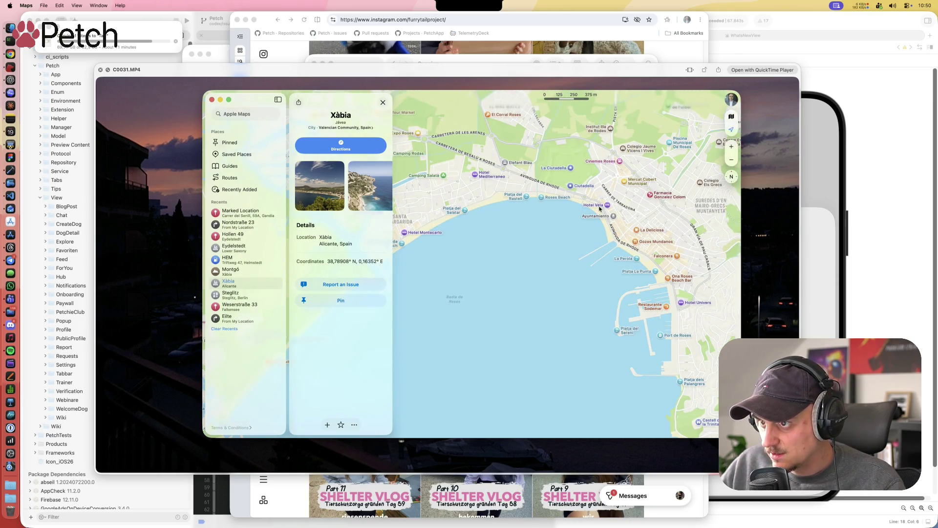
scroll(497, 213, down, 2)
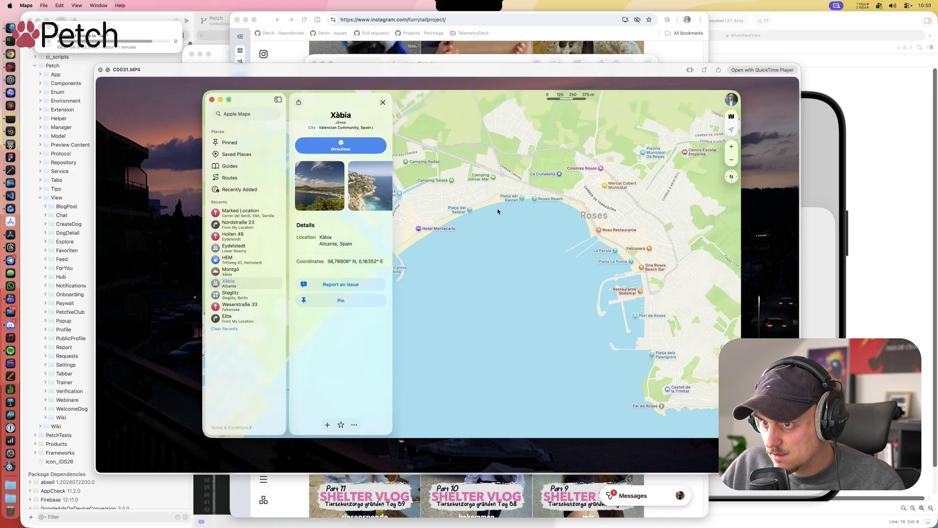
Step: Explore the western and southern Roses bay coast, zooming into the seafront beach
drag(498, 215, 541, 211)
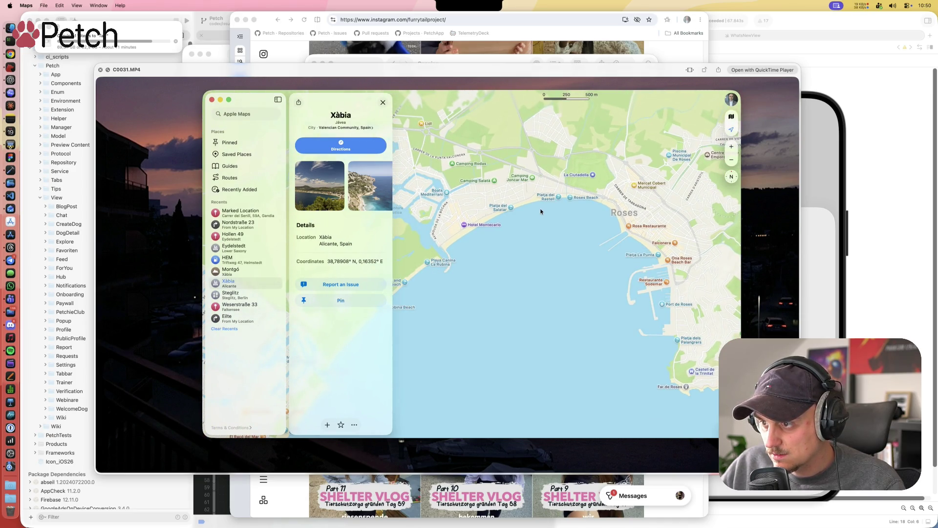
scroll(555, 215, down, 3)
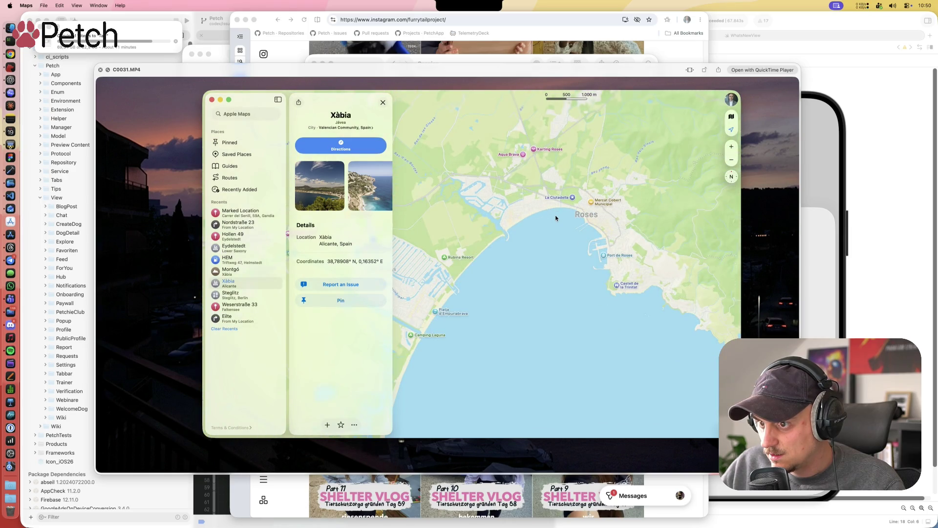
mouse_move(506, 250)
mouse_down()
mouse_move(555, 189)
mouse_move(471, 255)
mouse_up()
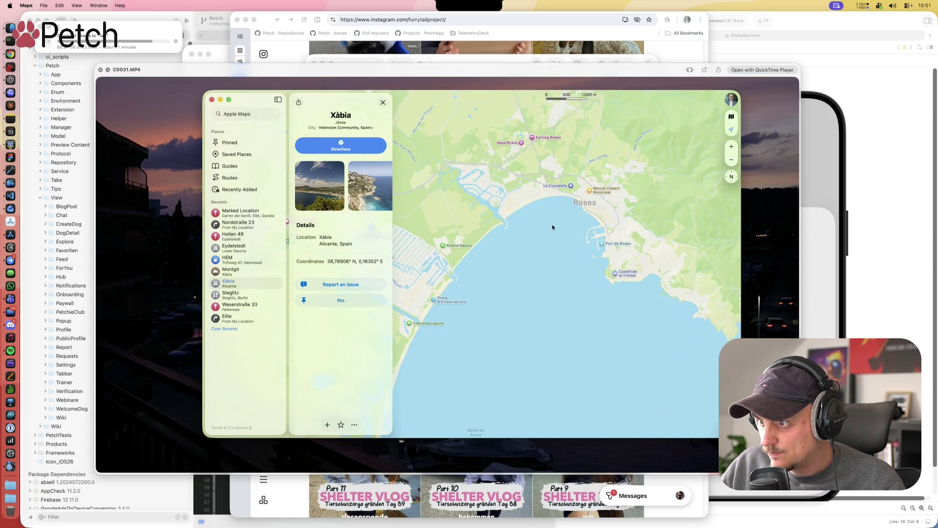
scroll(564, 215, up, 3)
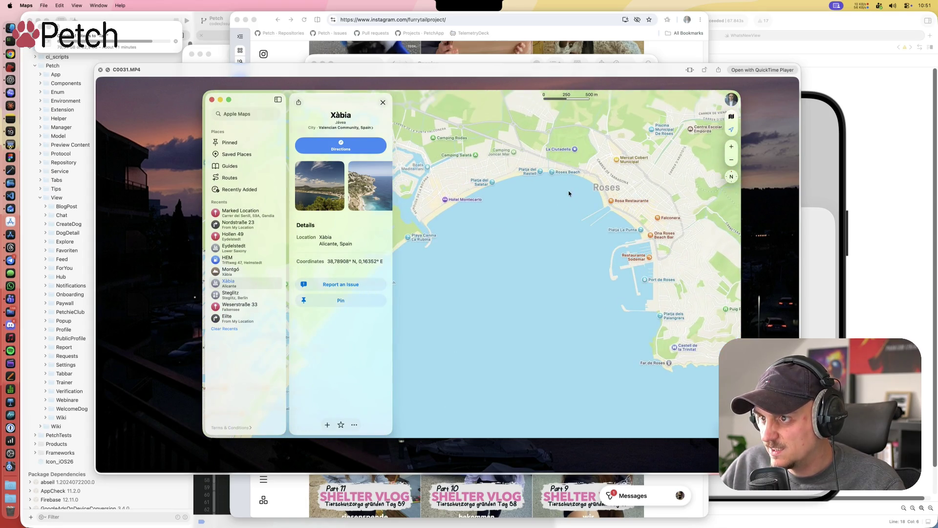
scroll(551, 177, up, 3)
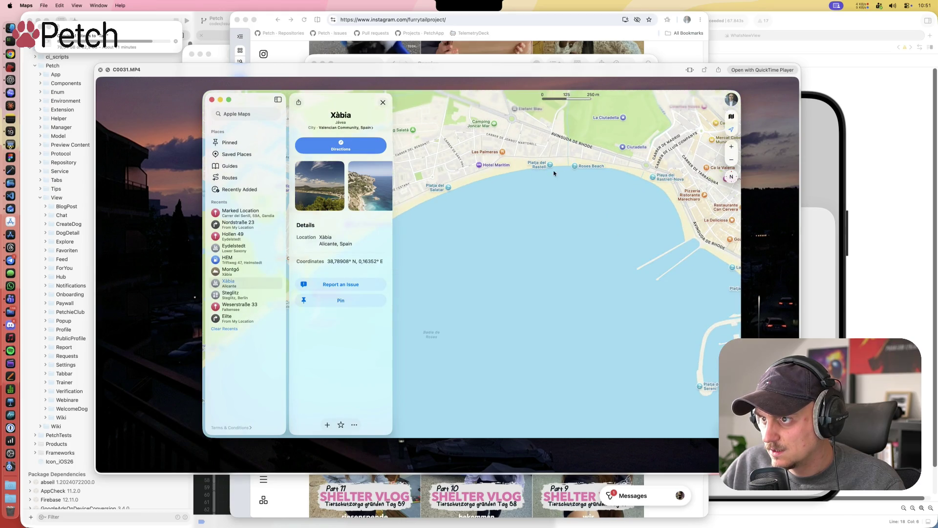
scroll(590, 153, up, 2)
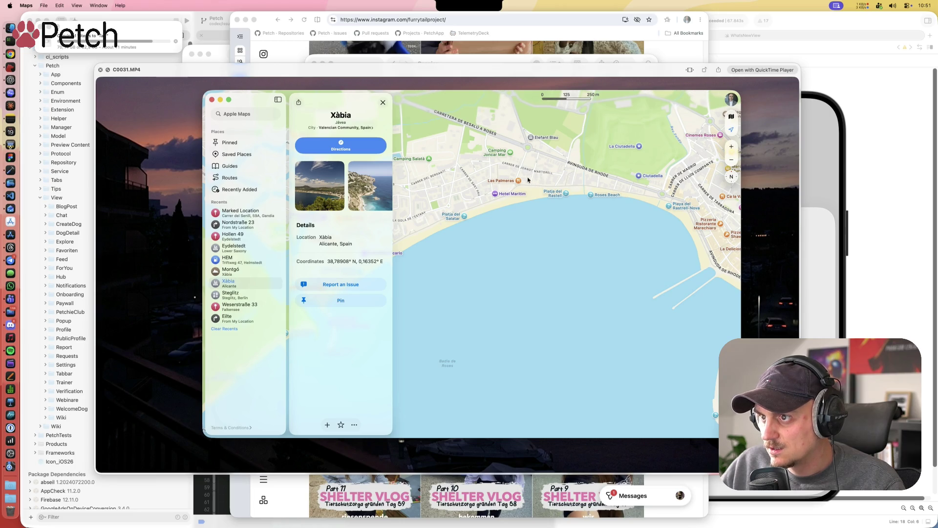
Step: Return to Quick Look, step through C0032 to C0033, pause the bay clip, then advance
click(305, 88)
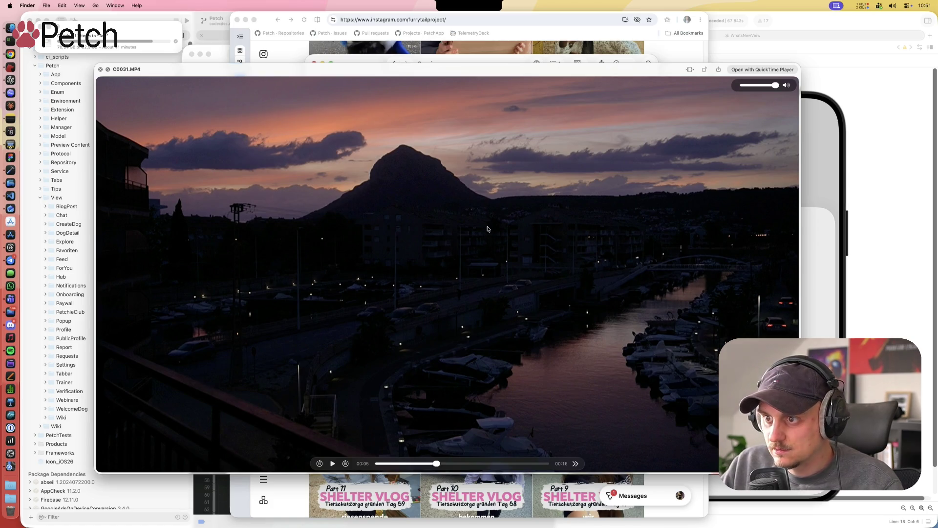
key(Down)
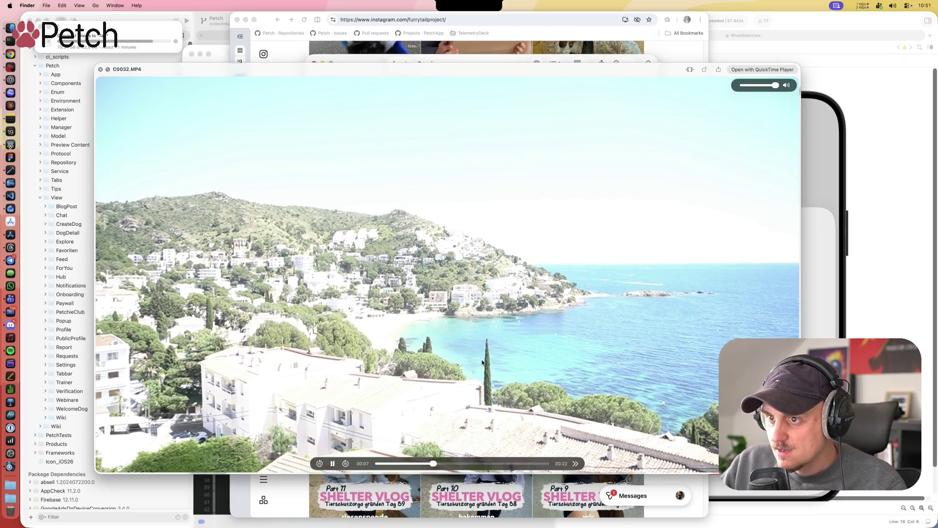
key(Right)
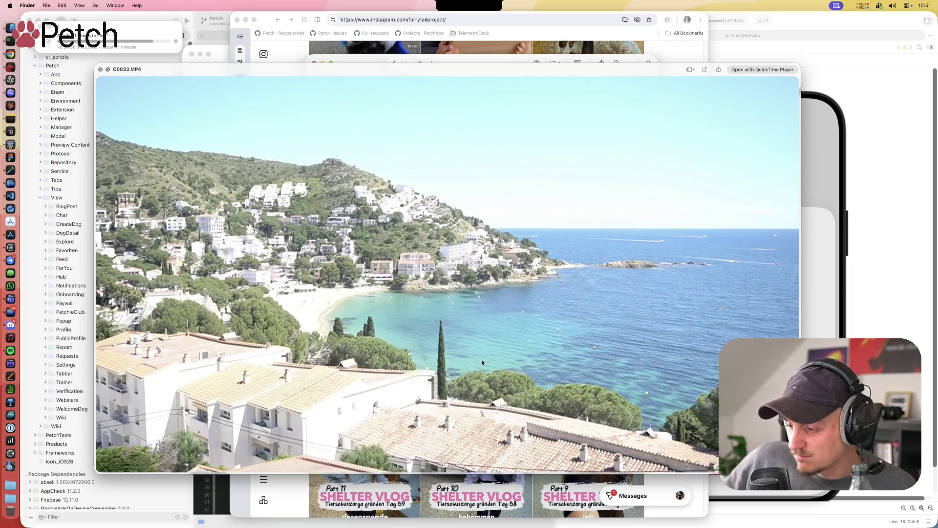
mouse_move(477, 365)
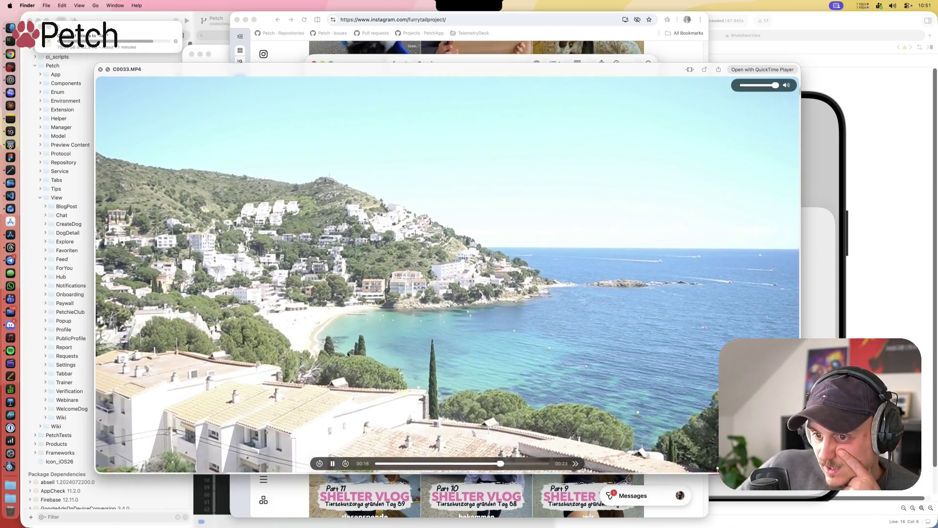
click(331, 465)
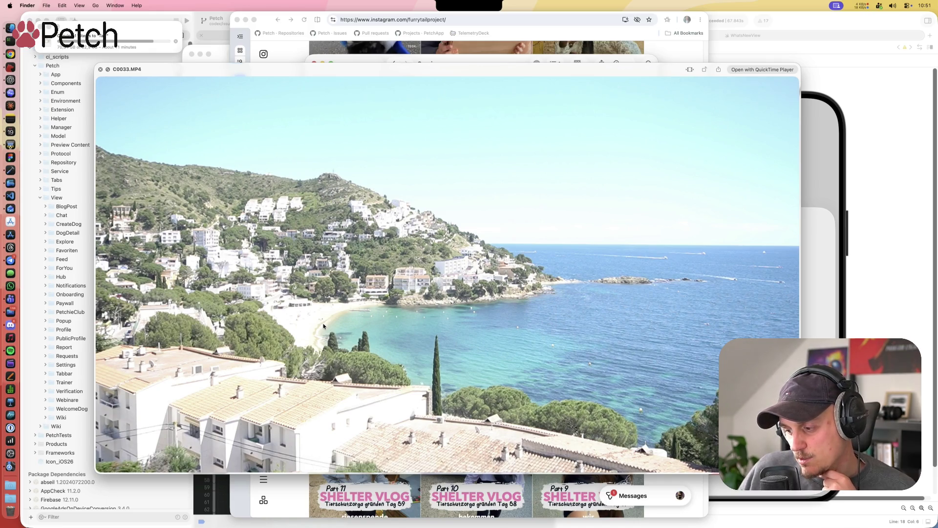
mouse_move(338, 328)
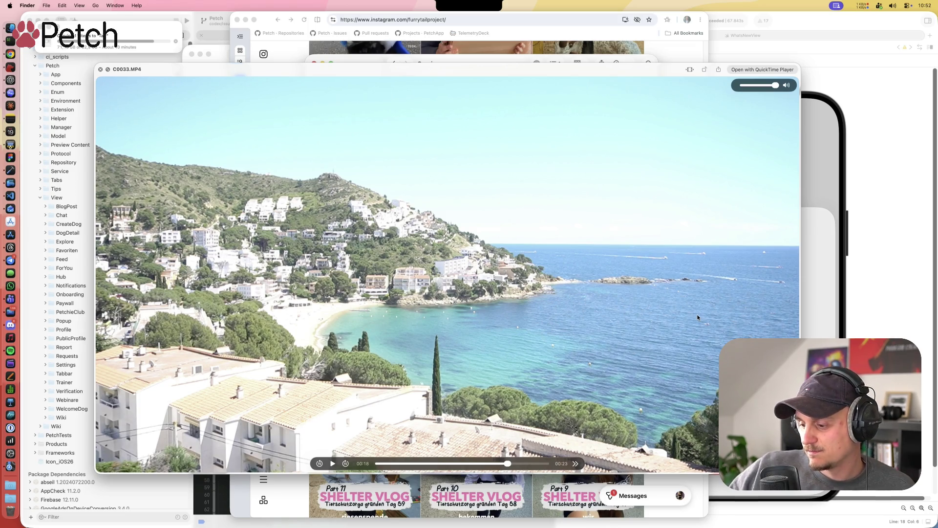
key(Right)
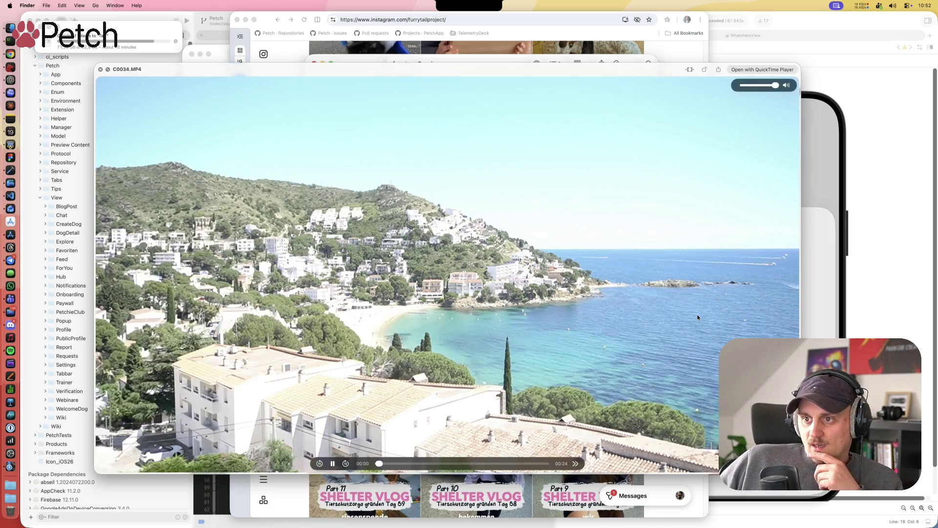
Step: Skip ahead through several clips, then preview C0040.MP4 from the file list
key(Right)
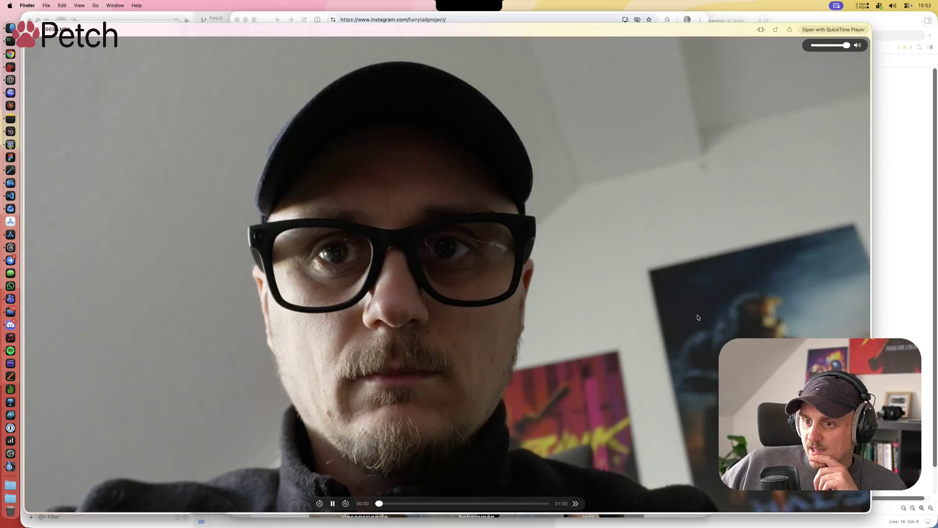
key(Right)
key(Right)
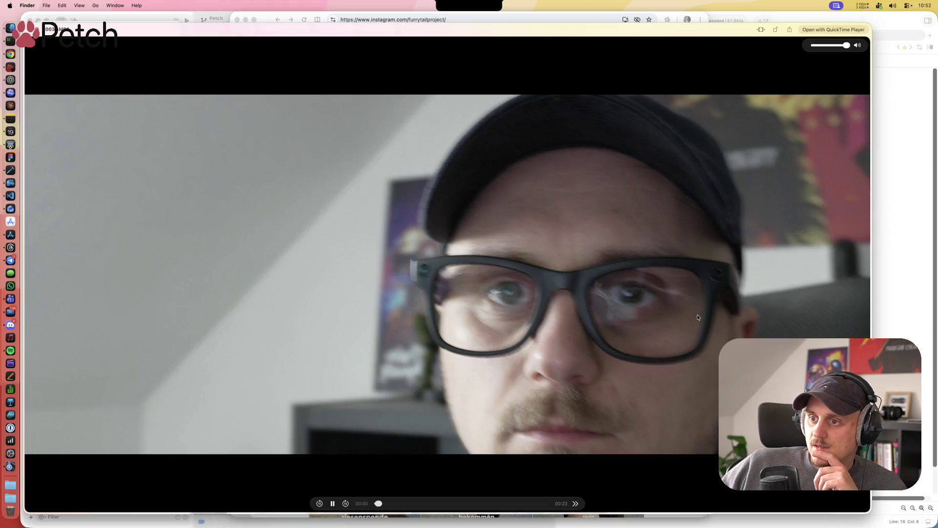
key(Right)
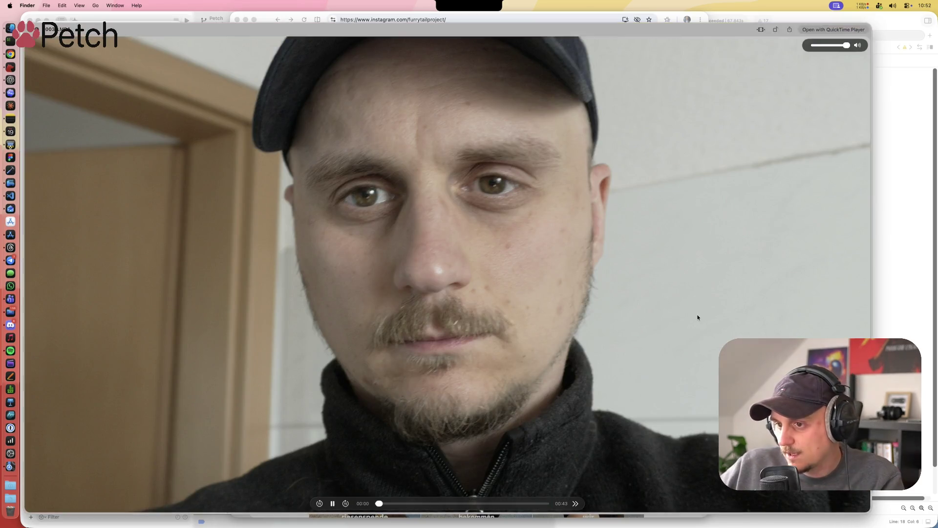
key(space)
key(Down)
key(Down)
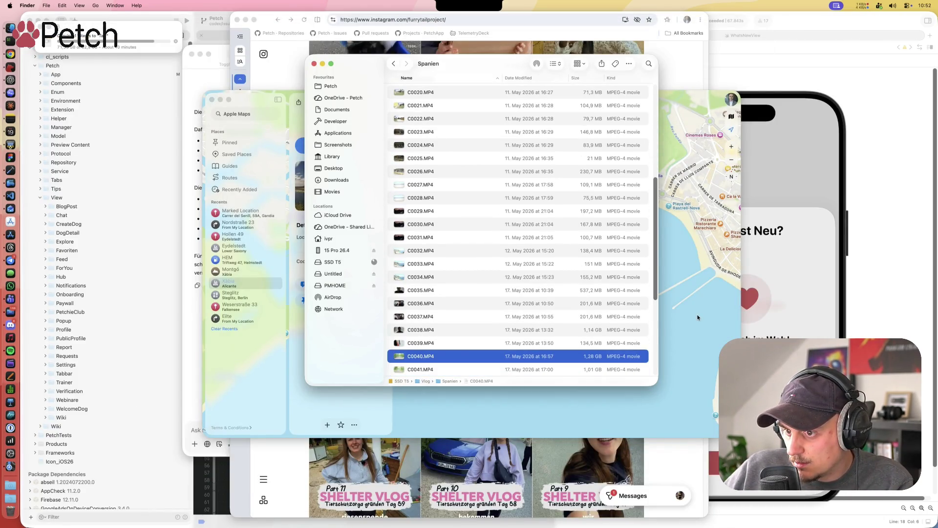
key(space)
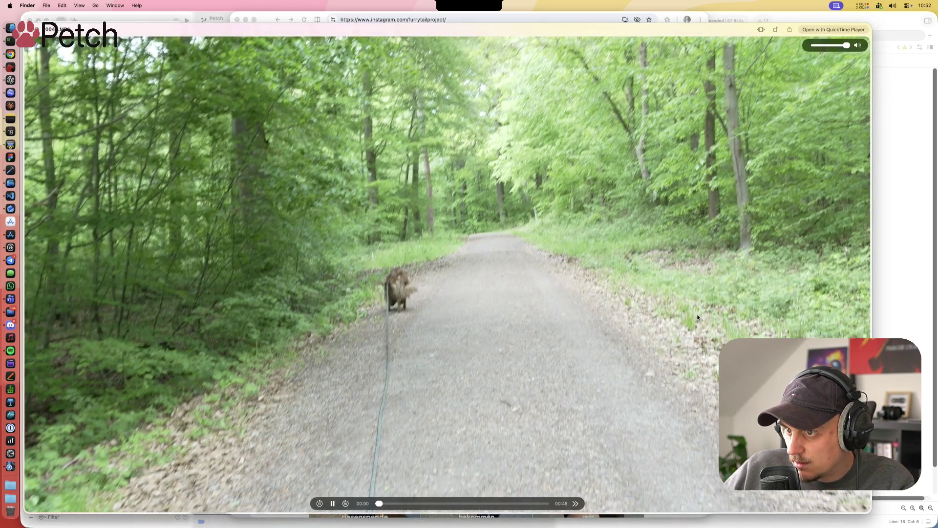
key(space)
Step: Revisit C0036.MP4 and C0034.MP4, then move the Spanien window aside to uncover the map
key(Down)
key(Down)
key(Down)
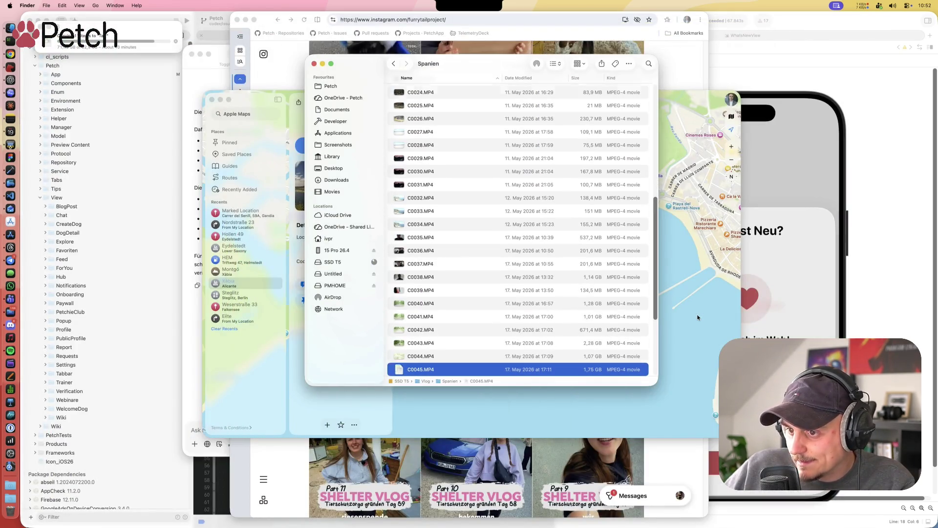
key(Up)
key(Up)
key(Up)
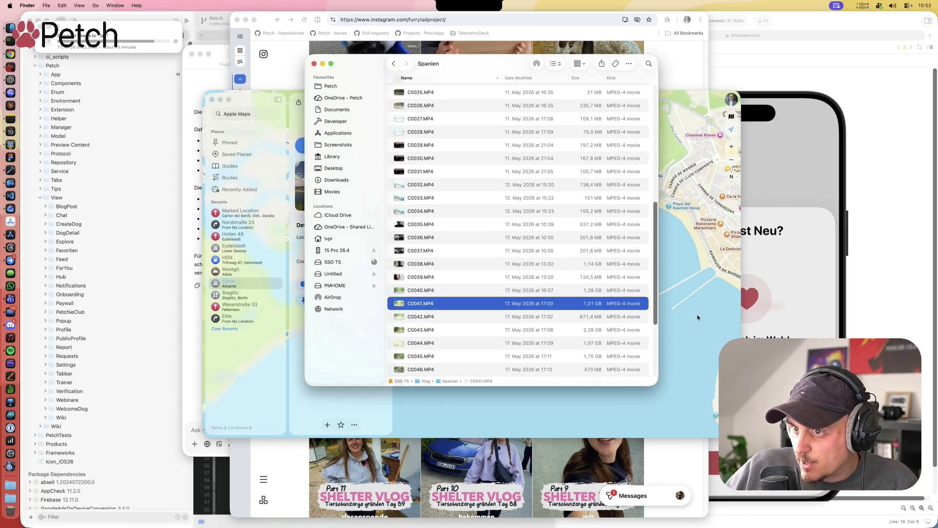
key(Down)
key(space)
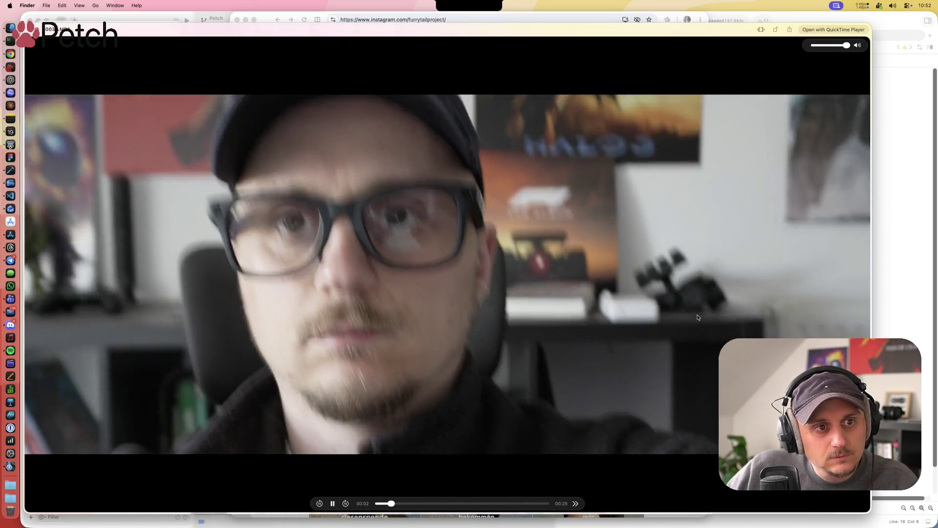
key(space)
key(Up)
key(Up)
key(space)
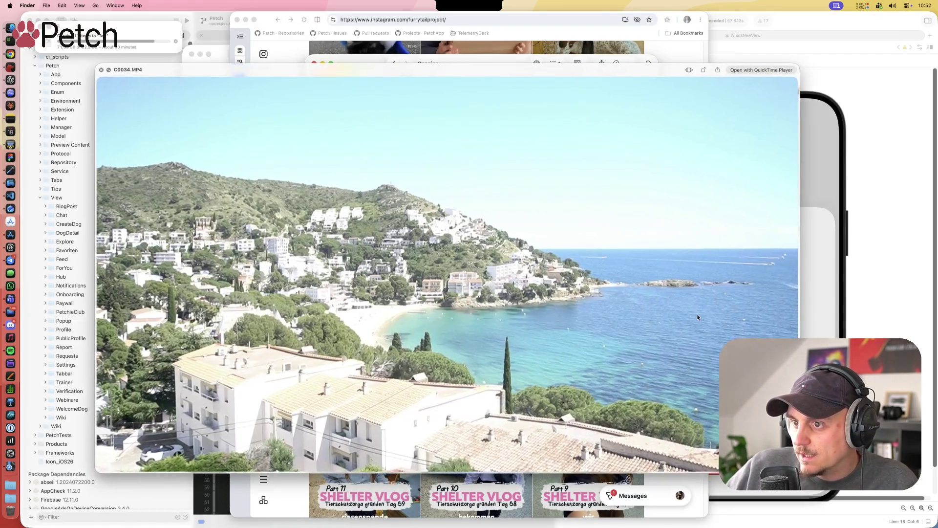
key(space)
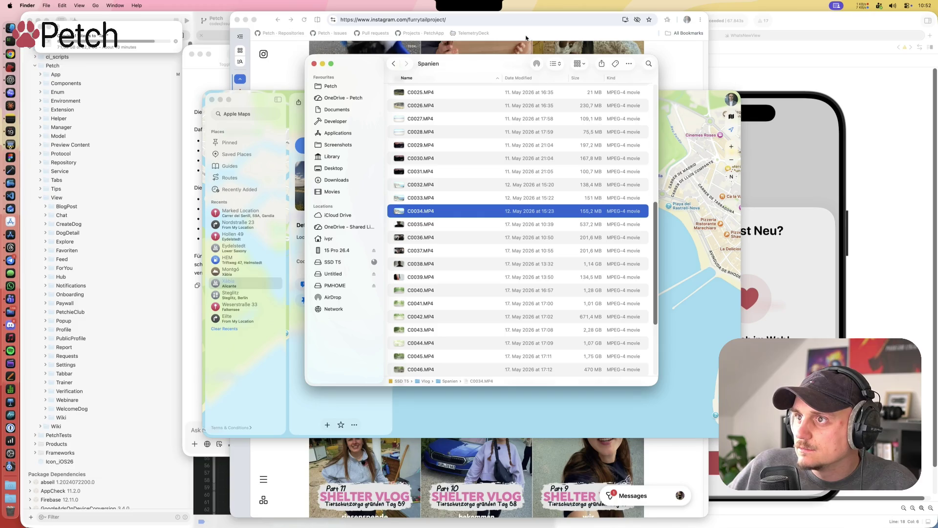
mouse_move(505, 67)
mouse_down()
mouse_move(754, 92)
mouse_move(725, 94)
mouse_up()
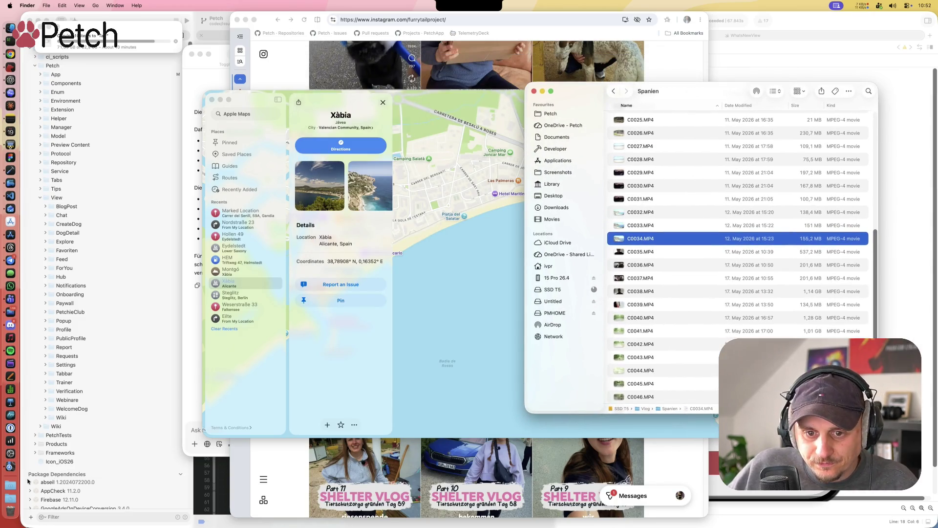
key(cmd+space)
text(photos)
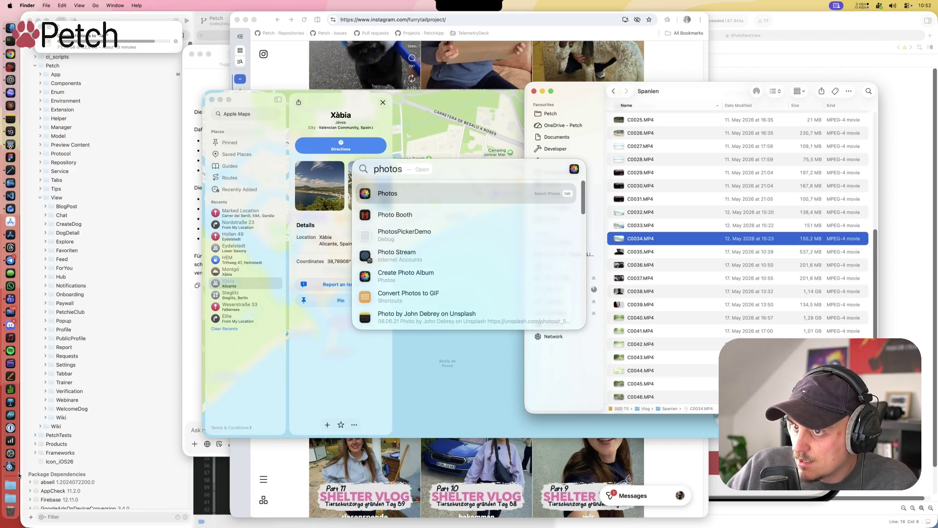
key(Return)
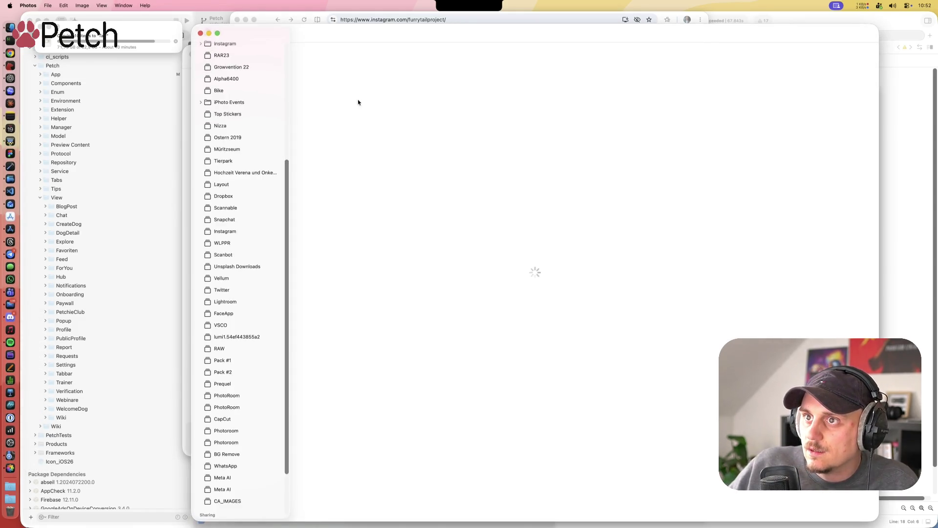
key(super+w)
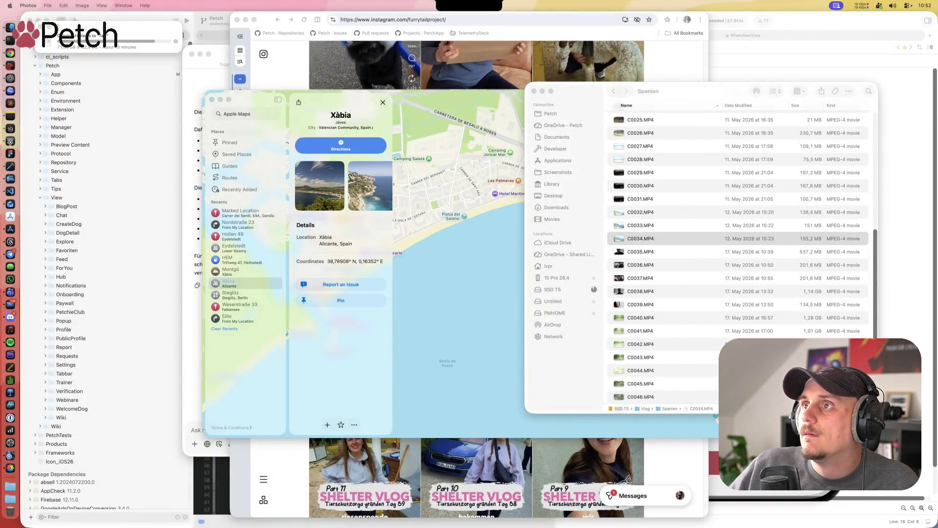
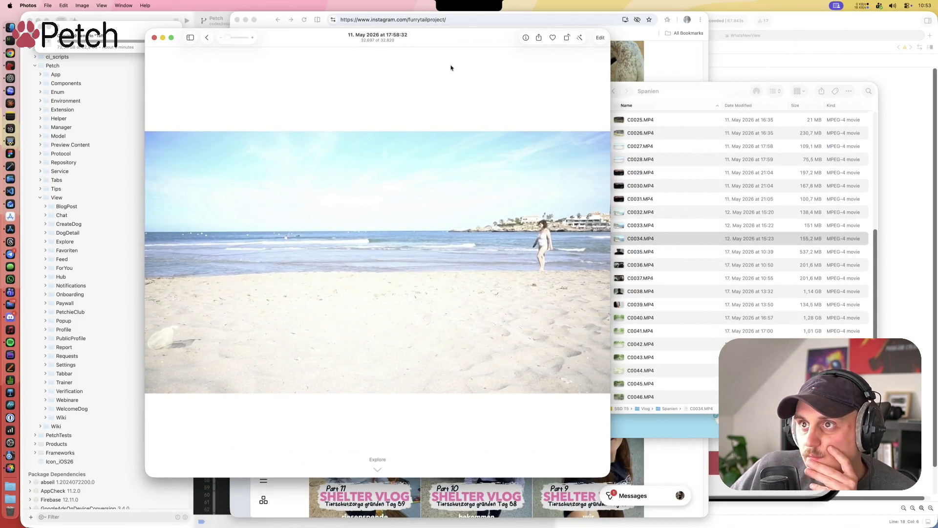
Step: Move the photo viewer to the right and play the 11 May beach video
drag(495, 46, 538, 42)
mouse_move(489, 288)
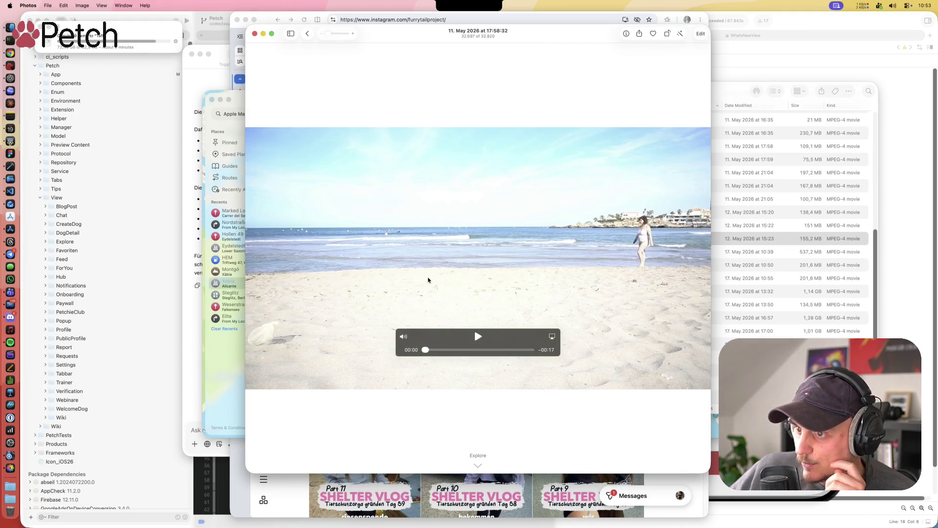
click(484, 334)
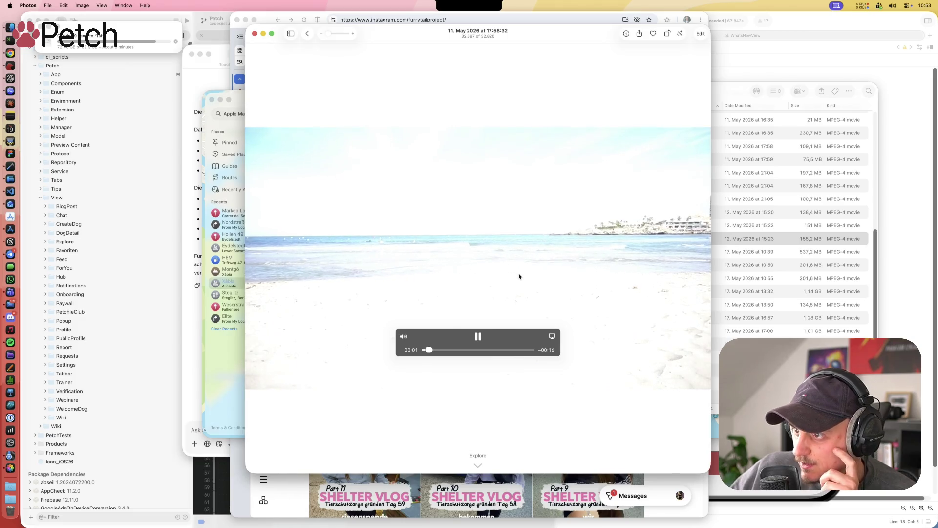
Step: Step forward past the Roses balcony photos to the dusk harbour shot
key(Right)
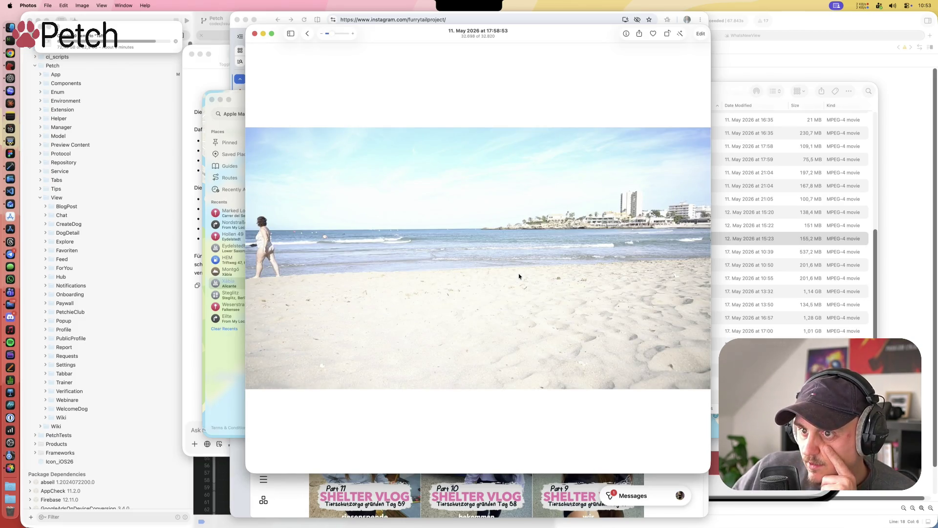
key(Right)
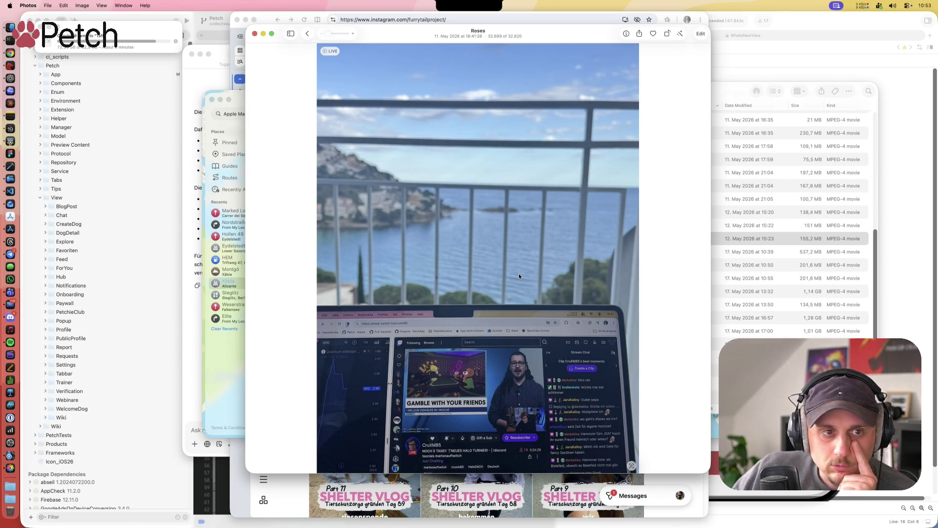
key(Right)
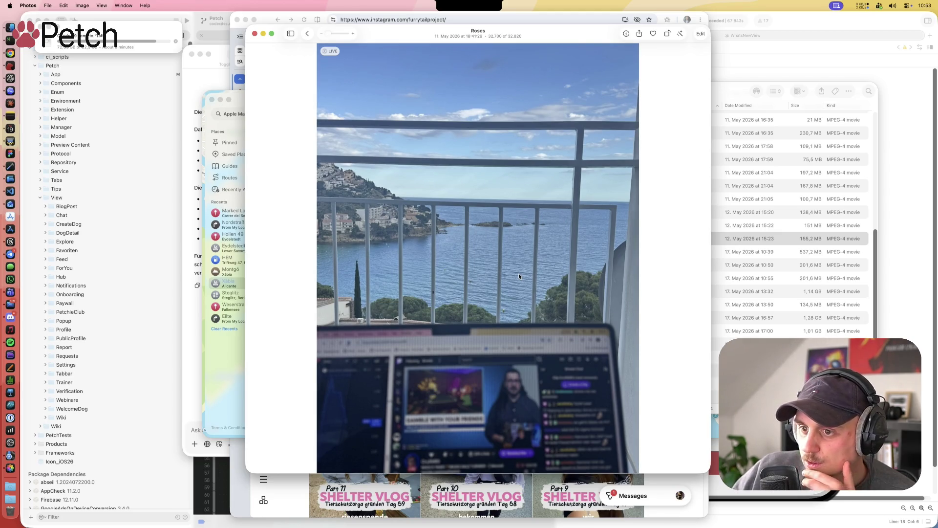
key(Right)
key(Right)
key(Right)
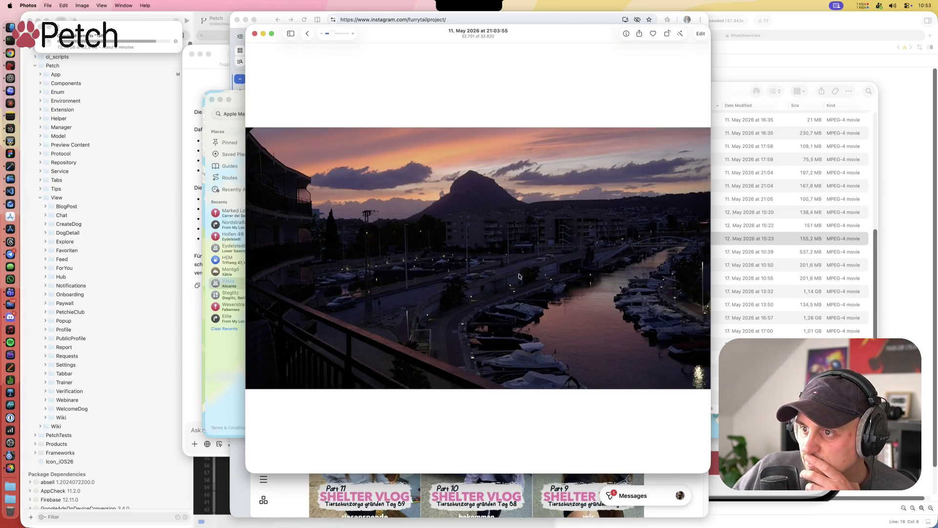
Step: Advance to the Playa Canyelles Petites night photo and narrow and reposition the viewer window
key(Right)
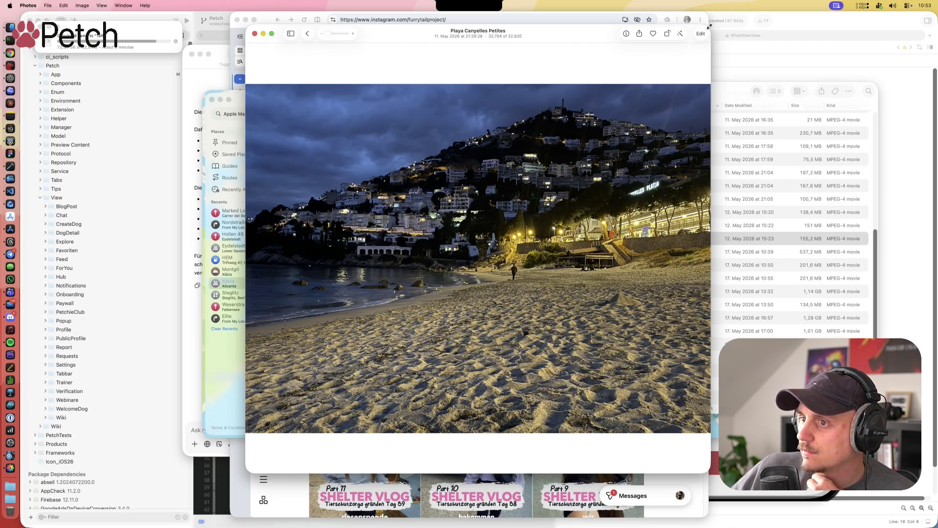
drag(717, 24, 696, 24)
drag(574, 34, 541, 34)
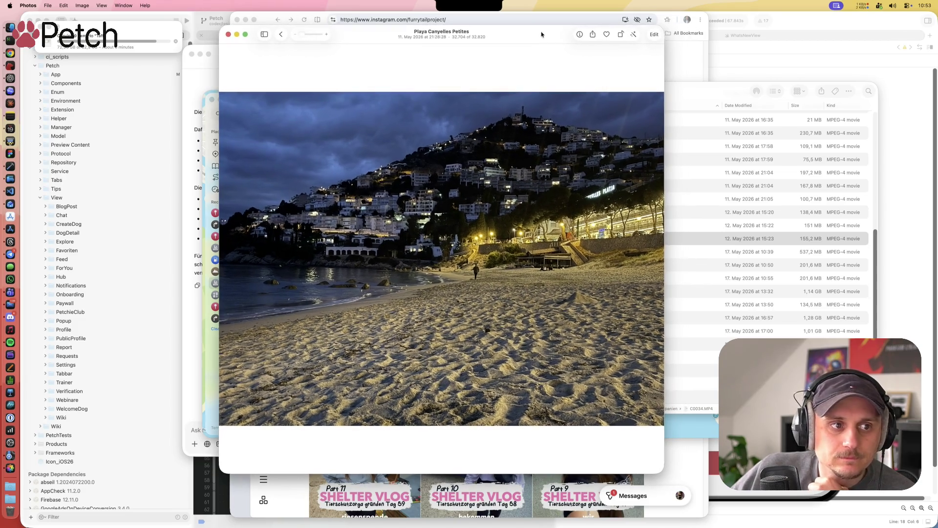
drag(556, 28, 558, 38)
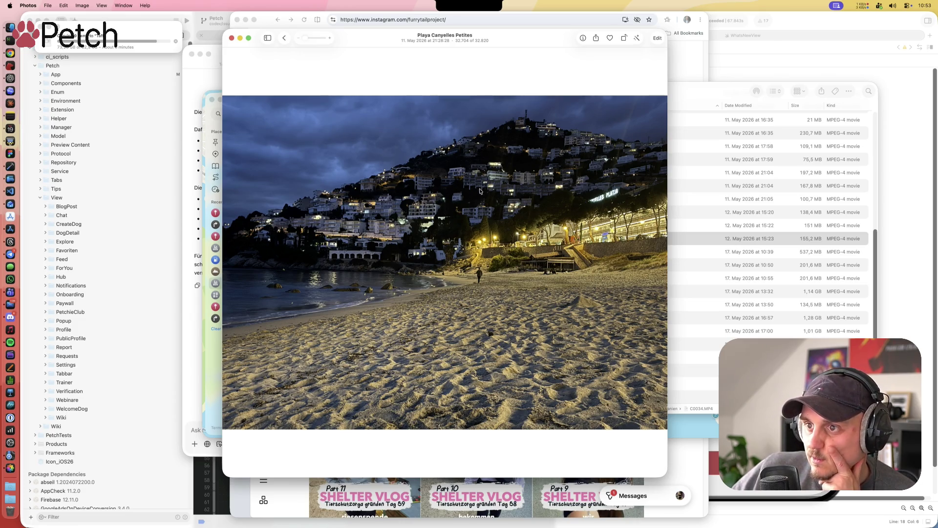
Step: Step through the night beach photos, past the blurry shot, to the text screenshot
key(Right)
key(Right)
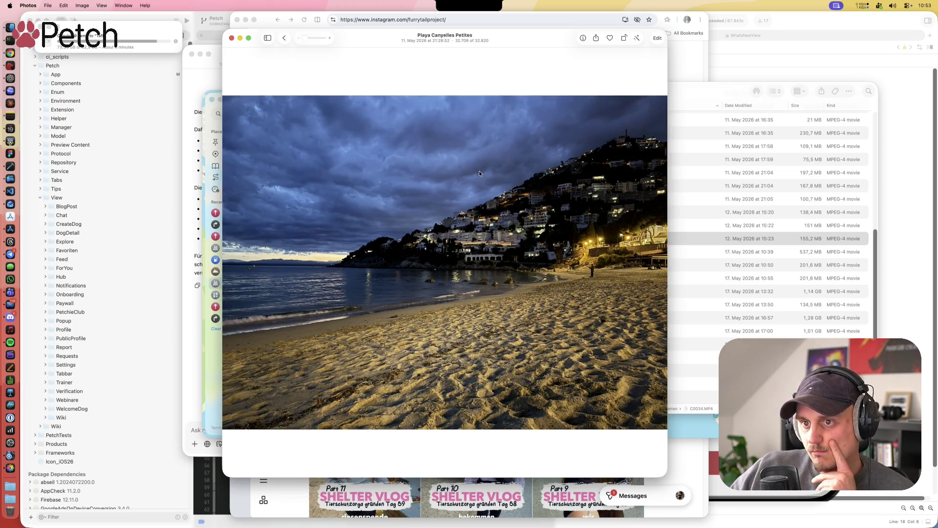
key(Right)
key(Right)
key(Left)
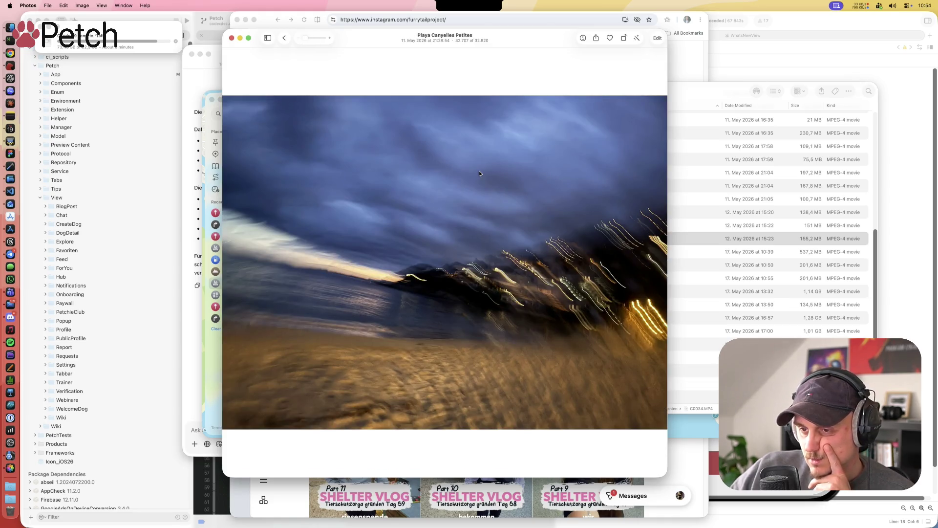
key(Right)
key(Right)
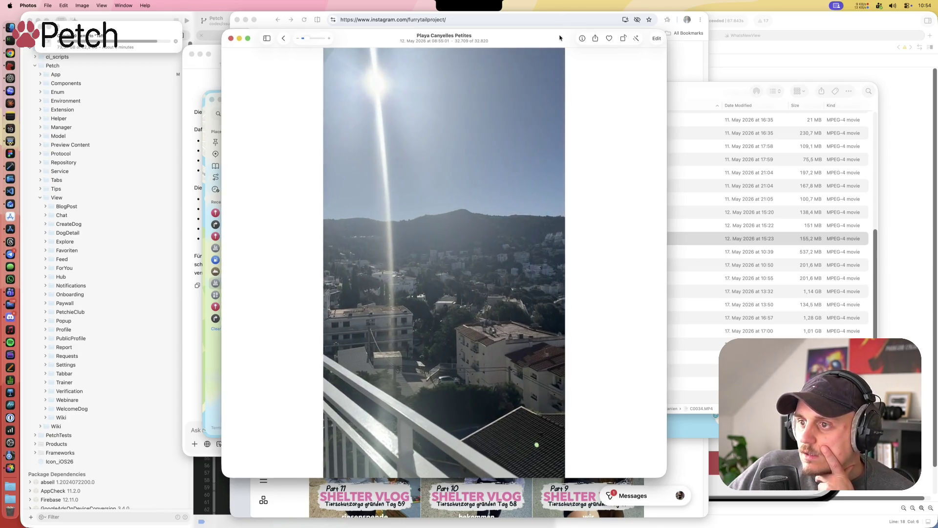
Step: Nudge the viewer, play the first Roses balcony video, then skip ahead
drag(560, 38, 555, 41)
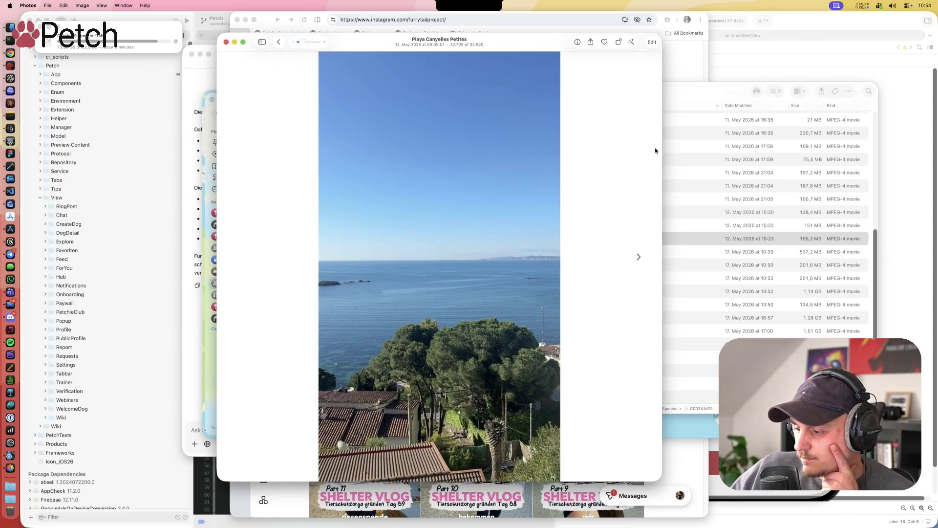
key(Right)
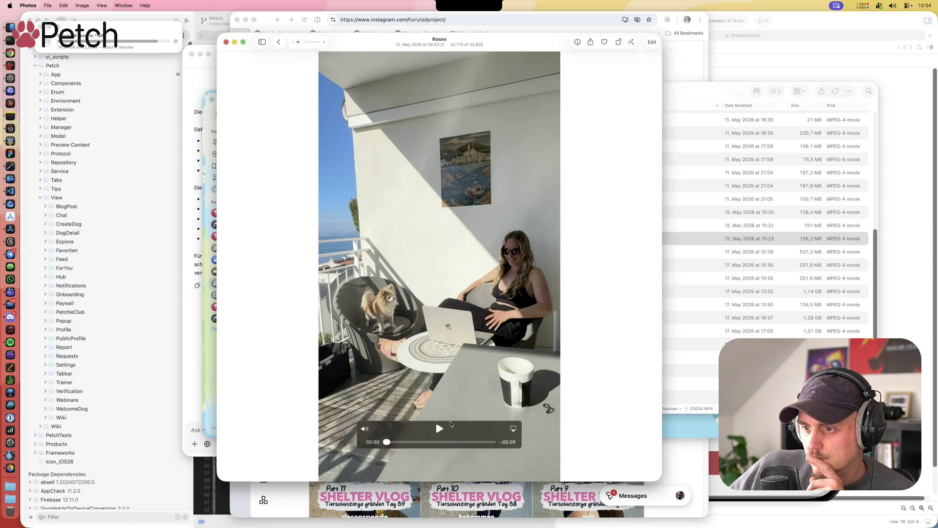
click(449, 423)
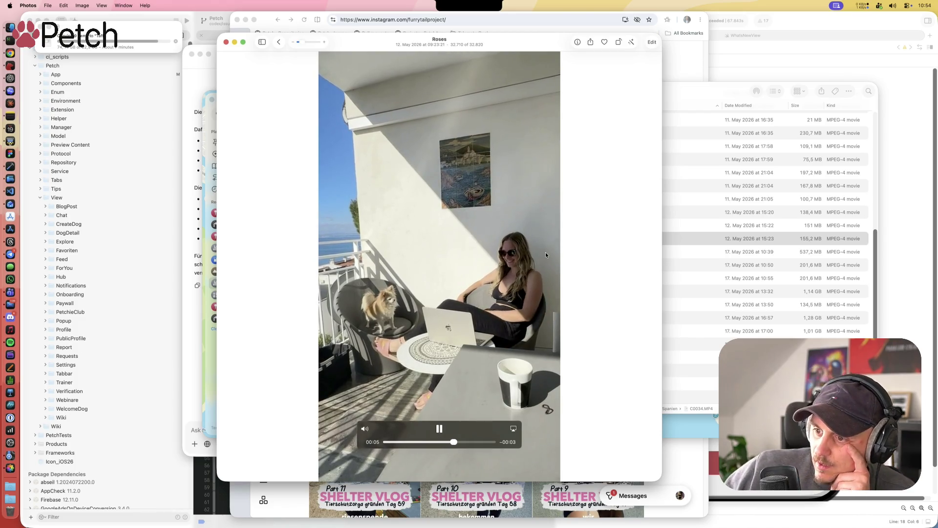
key(Right)
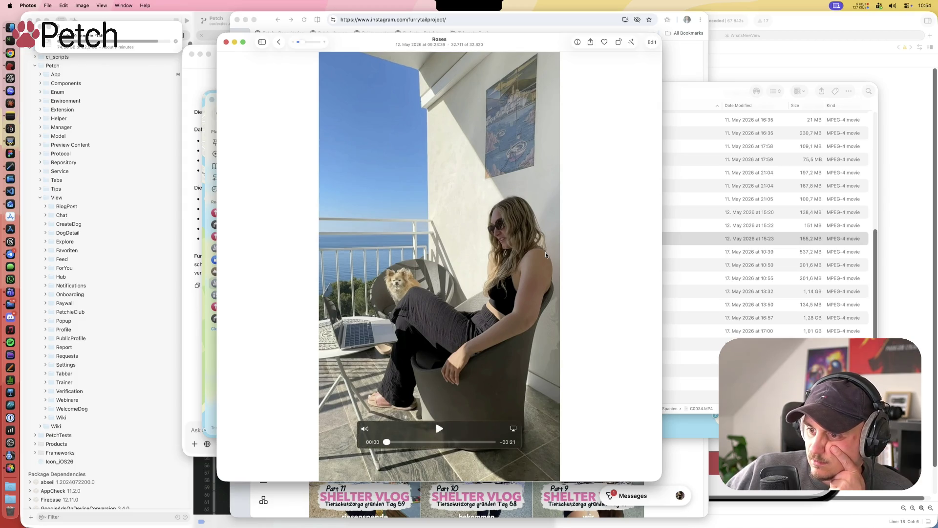
Step: Return to the grid, then reopen and play the 21-second balcony video
key(Escape)
key(space)
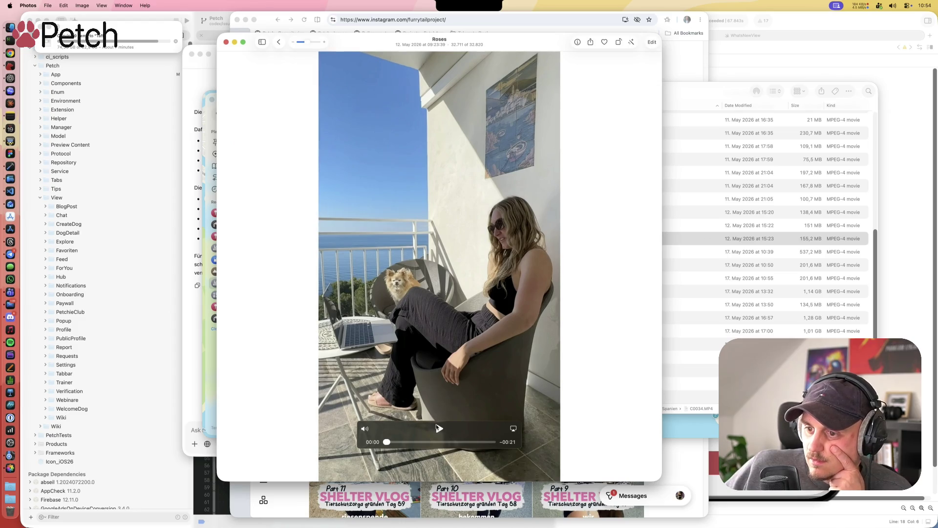
click(439, 428)
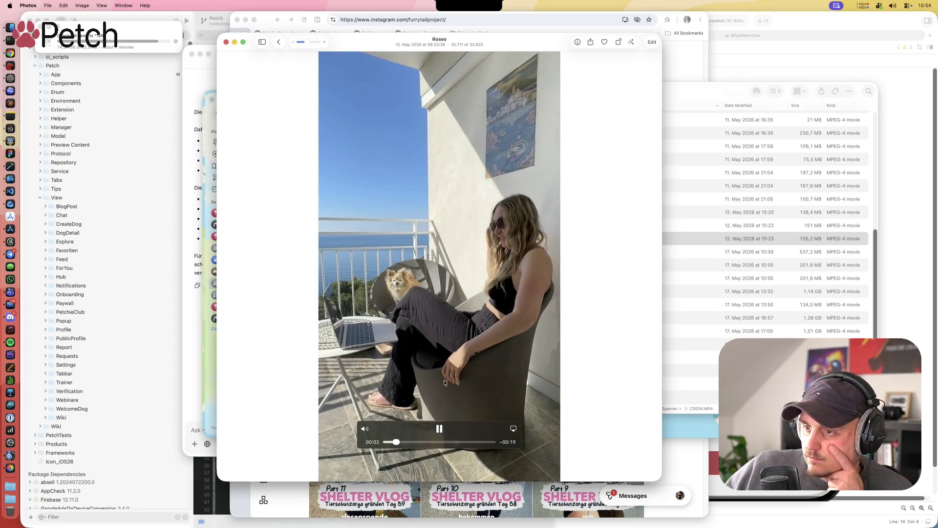
Step: Skip past the remaining balcony shots and play the watermelon clip
key(Right)
key(Right)
key(Right)
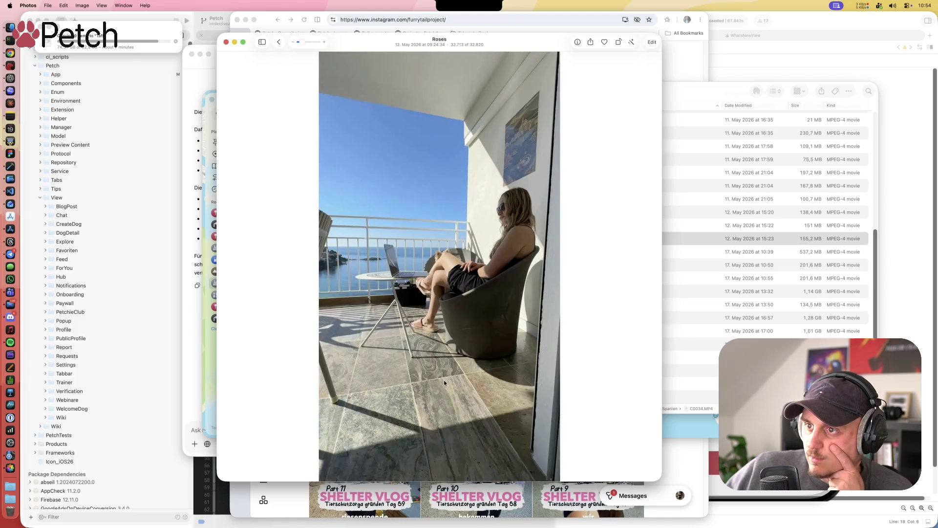
key(Right)
key(Right)
key(Right)
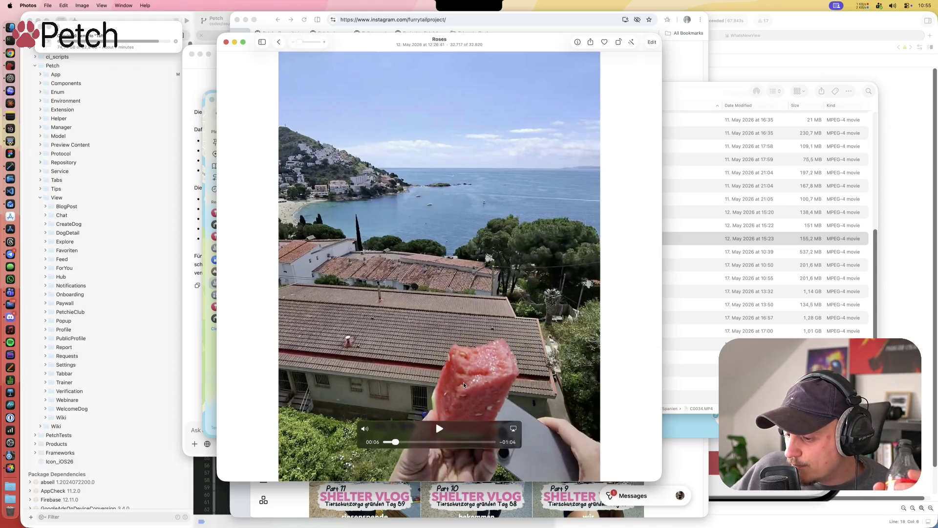
click(438, 428)
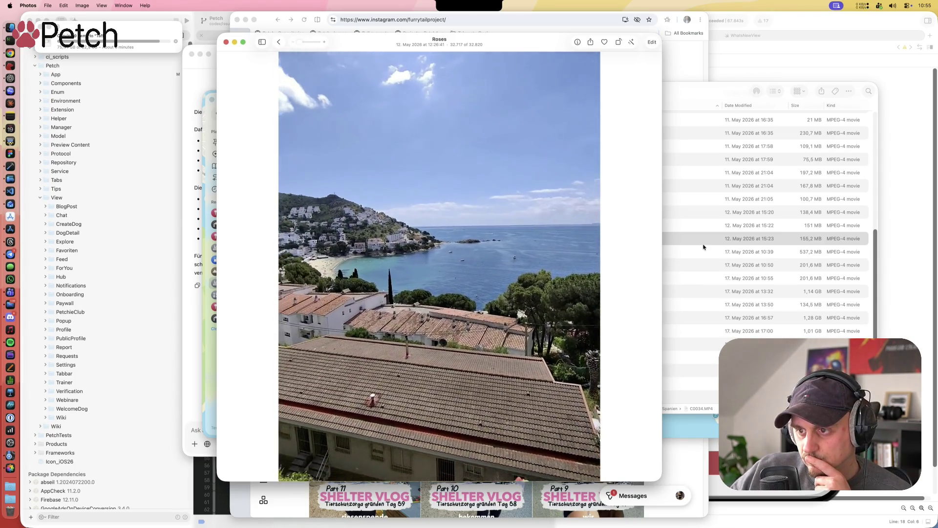
Step: Play the Roses laptop-on-the-balcony video, then advance to the 15:20 landscape clip
key(Right)
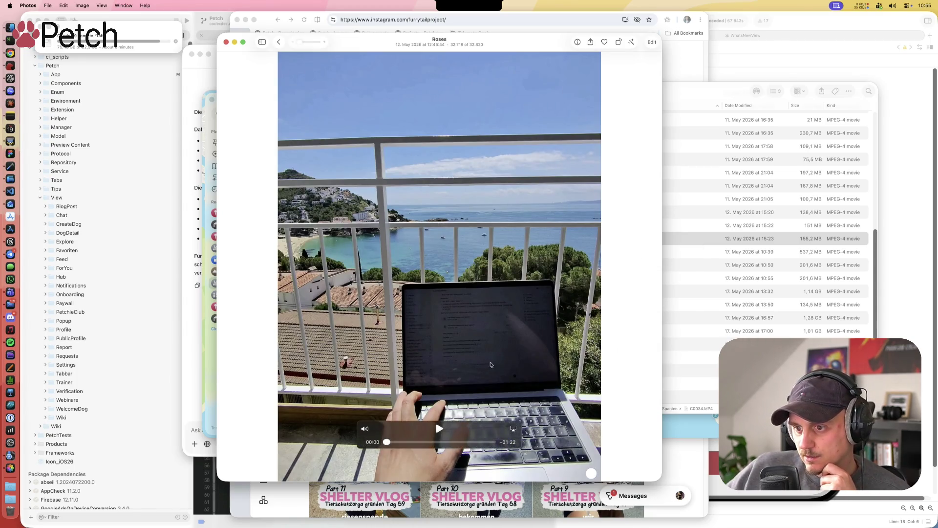
click(445, 423)
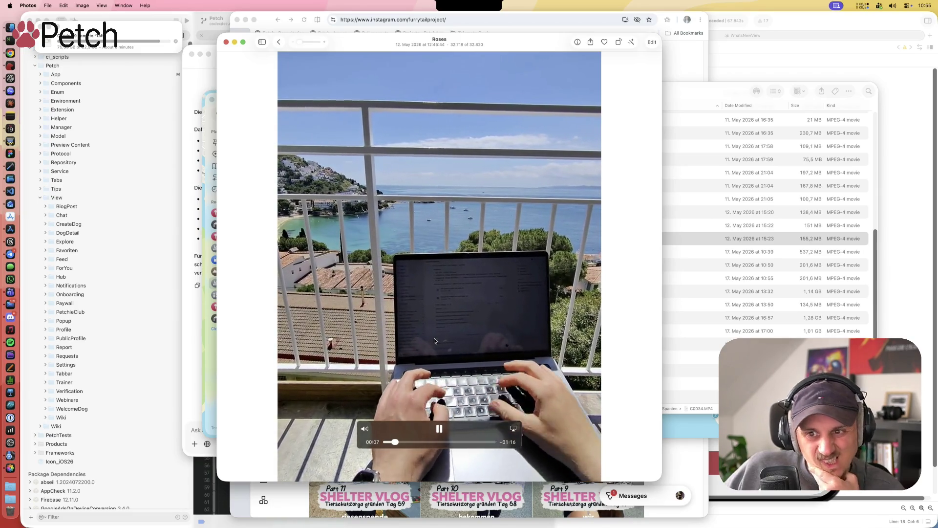
mouse_move(435, 342)
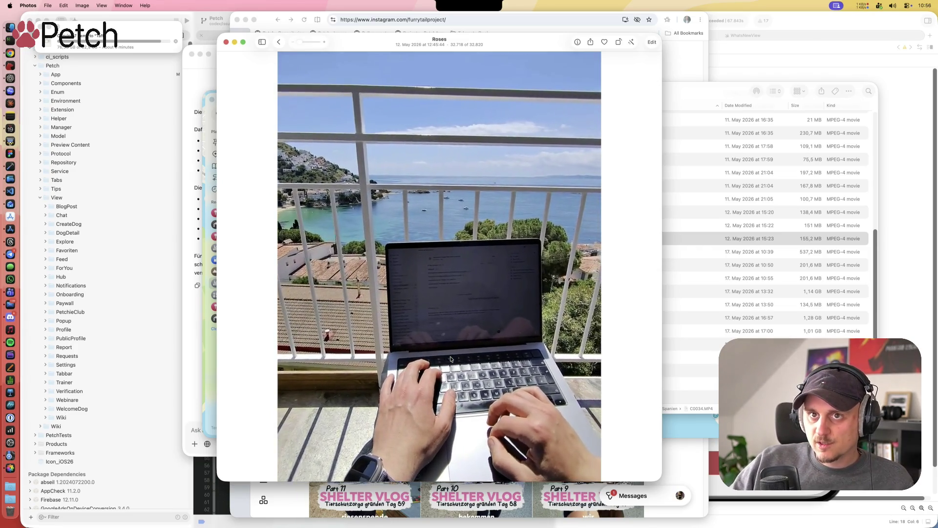
key(Right)
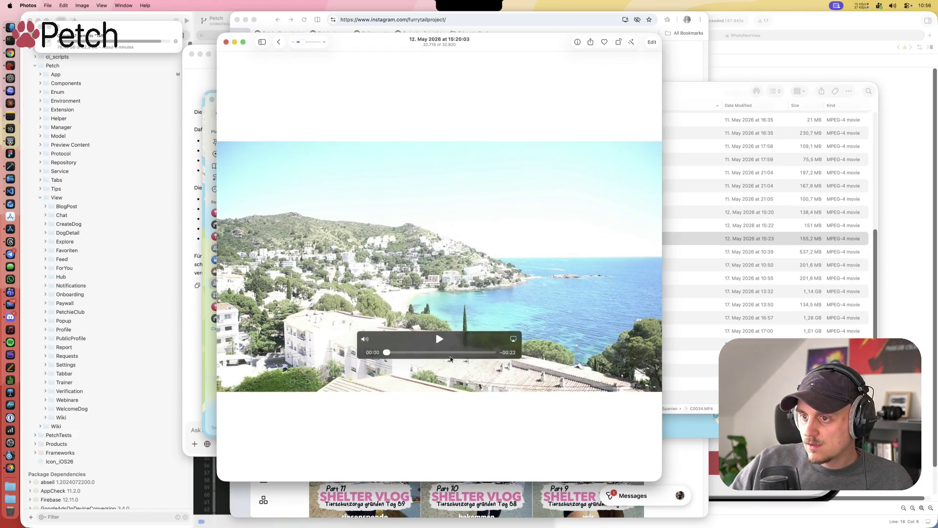
Step: Move, narrow and heighten the viewer while stepping through the 12 May bay photos
key(Right)
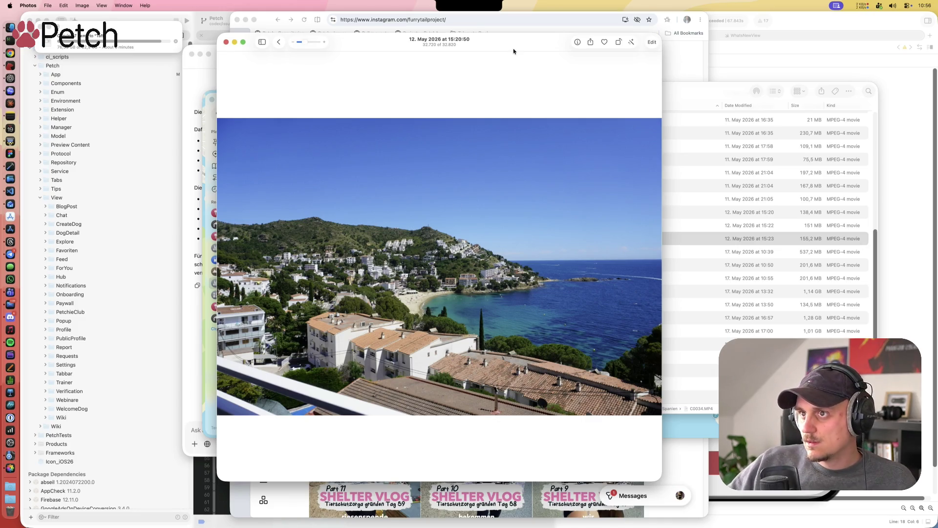
mouse_move(514, 46)
mouse_down()
mouse_move(454, 30)
mouse_move(544, 31)
mouse_move(531, 28)
mouse_up()
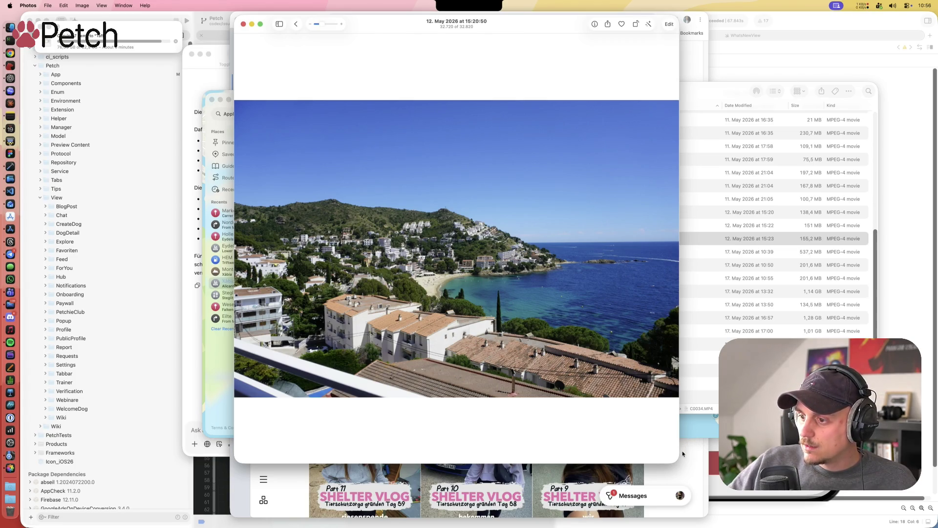
mouse_move(685, 486)
mouse_down()
mouse_move(686, 506)
mouse_move(665, 515)
mouse_move(676, 524)
mouse_up()
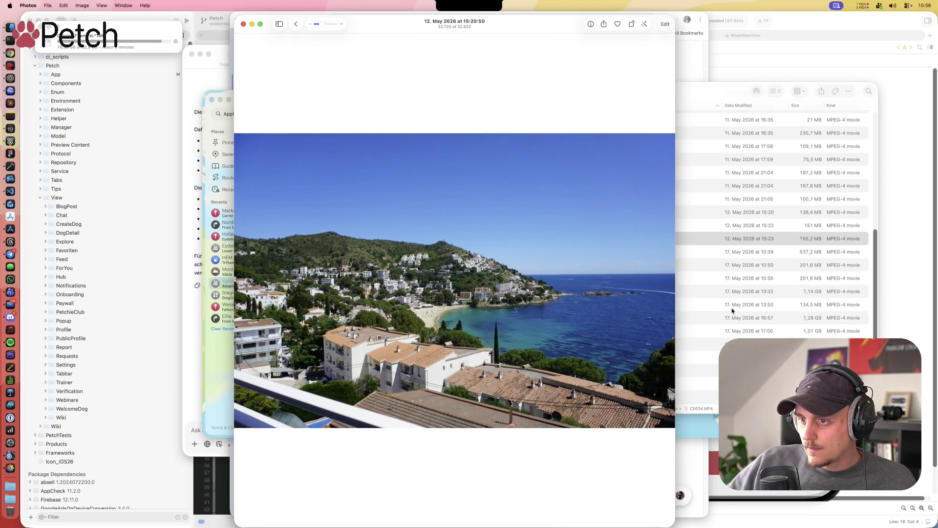
key(Right)
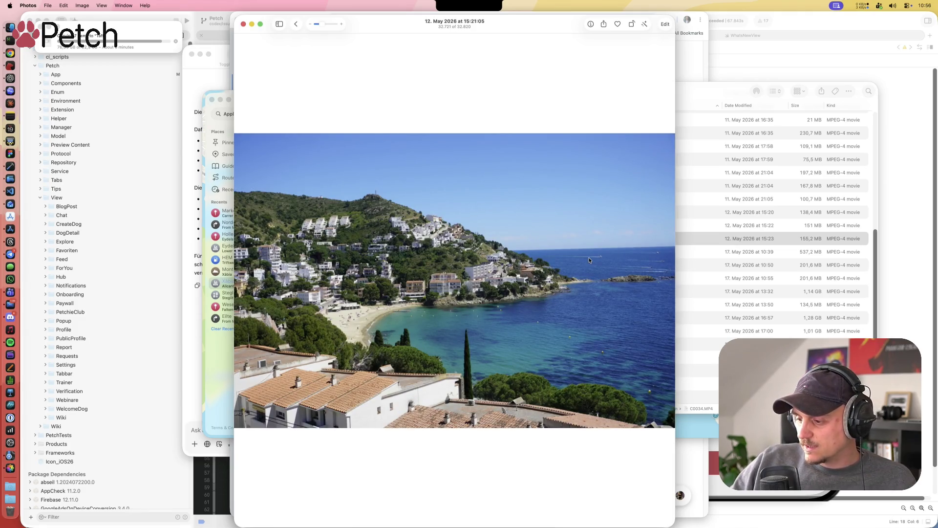
key(Right)
key(Right)
key(Right)
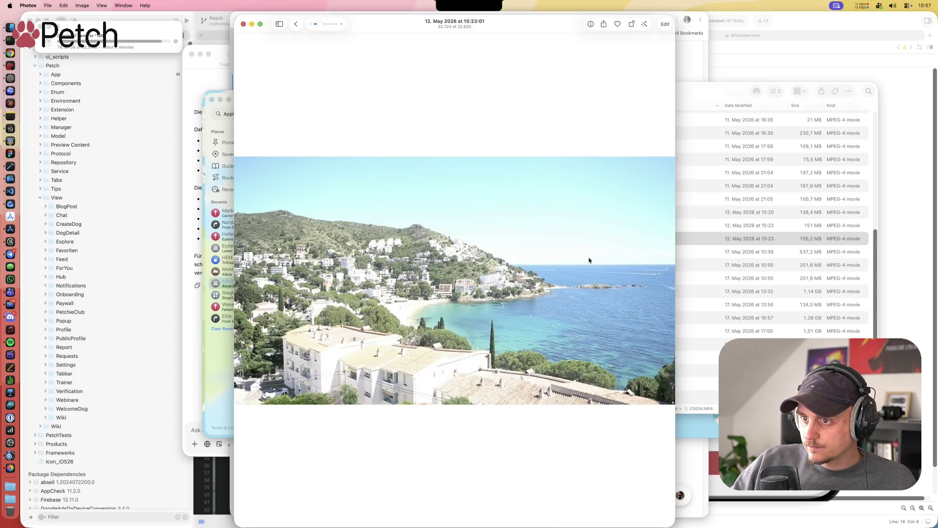
key(Right)
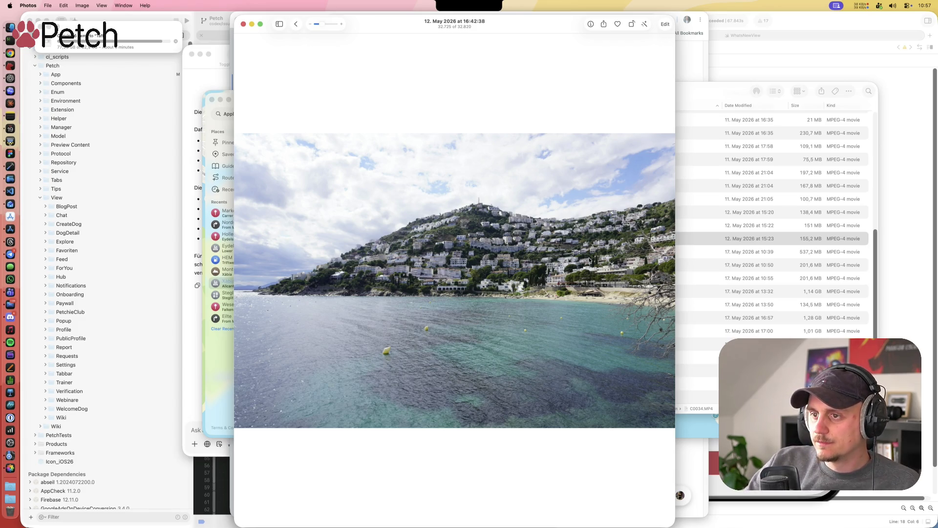
key(Right)
key(Right)
key(Right)
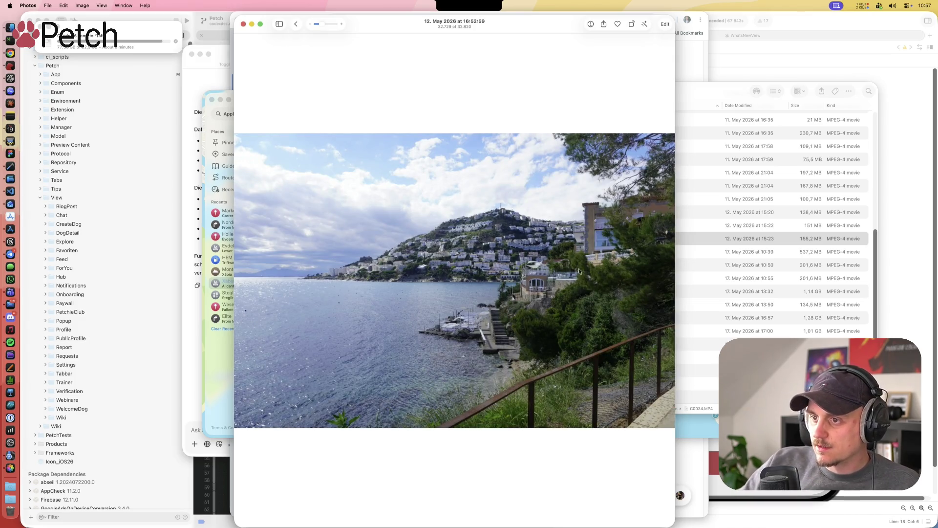
Step: Go back to the library, reopen the 12 May seaside photo, and advance to the Roses item
click(296, 24)
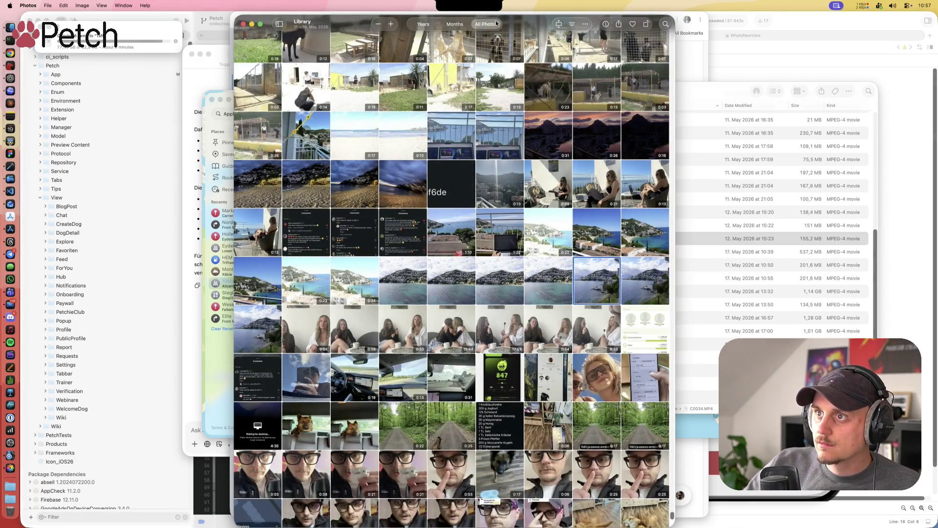
key(super+w)
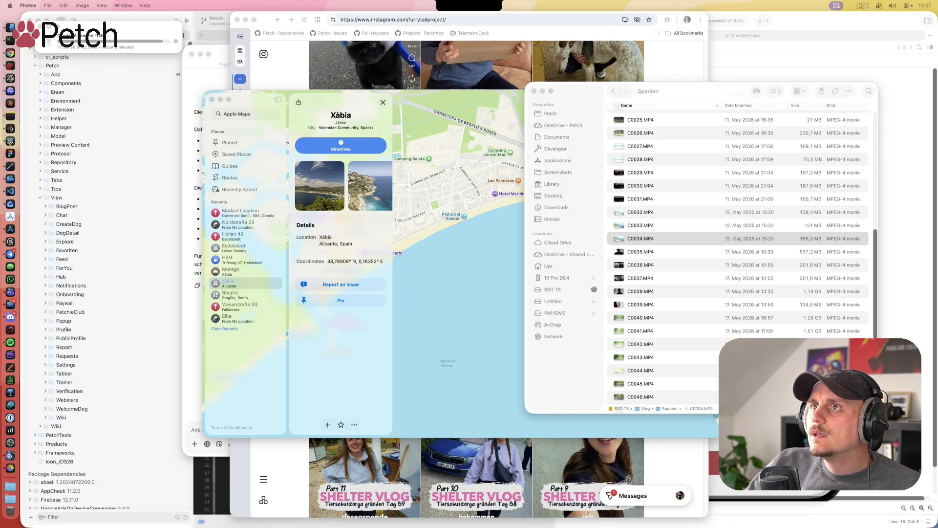
click(538, 44)
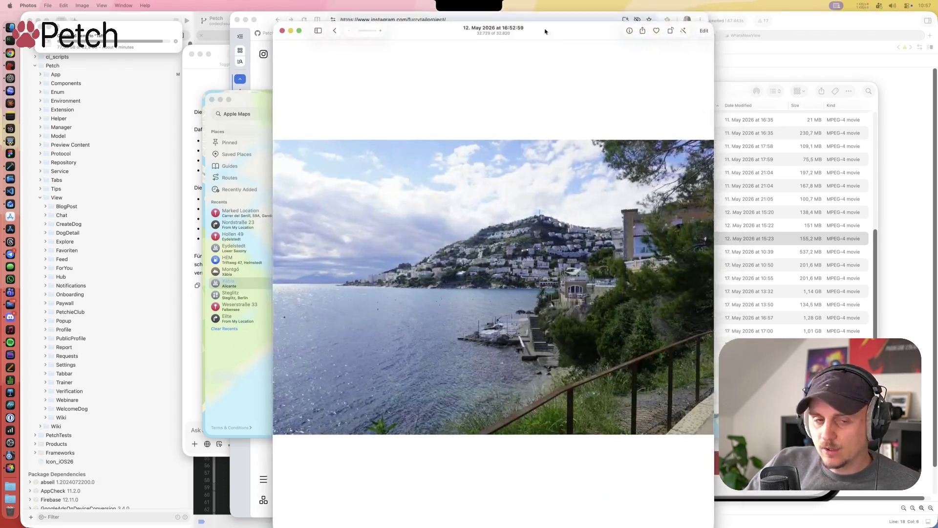
drag(517, 39, 507, 36)
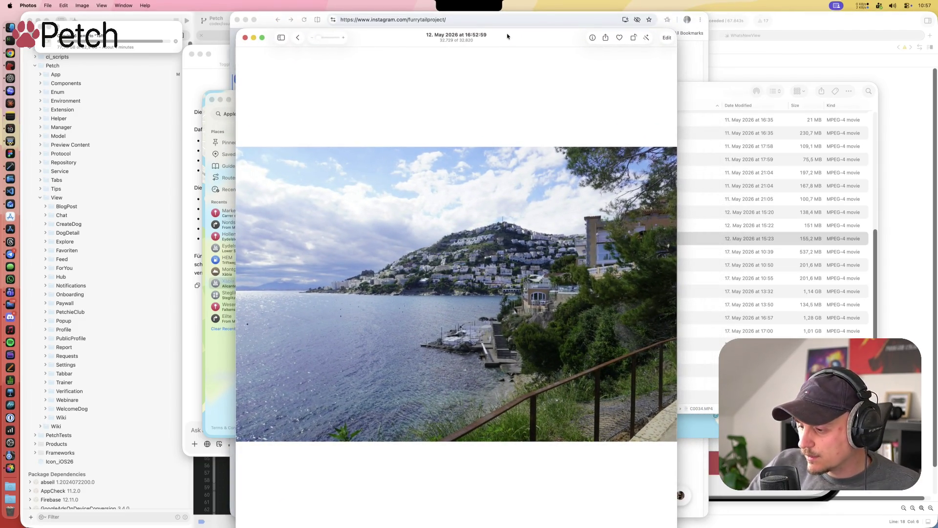
key(Right)
key(Right)
key(Right)
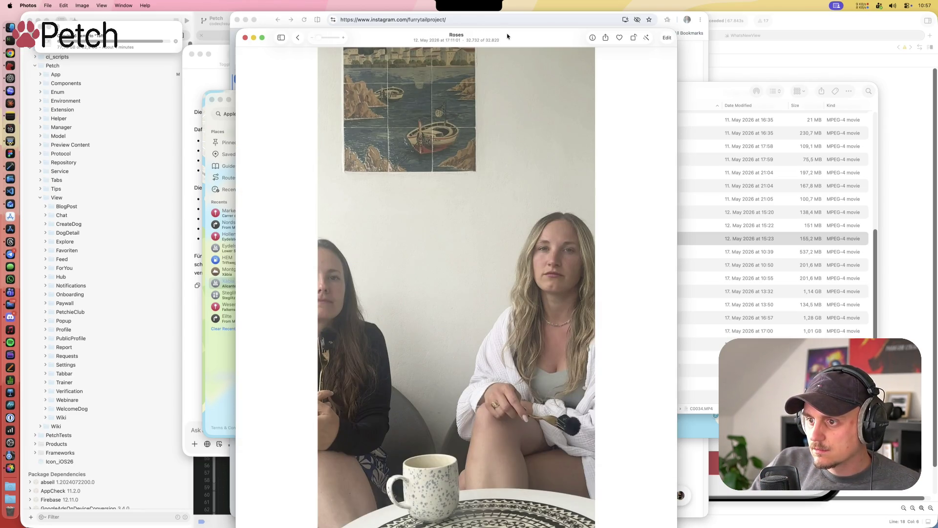
Step: Play the first Roses video from 00:30, pause it, then return to the longer Roses video
key(Right)
key(Right)
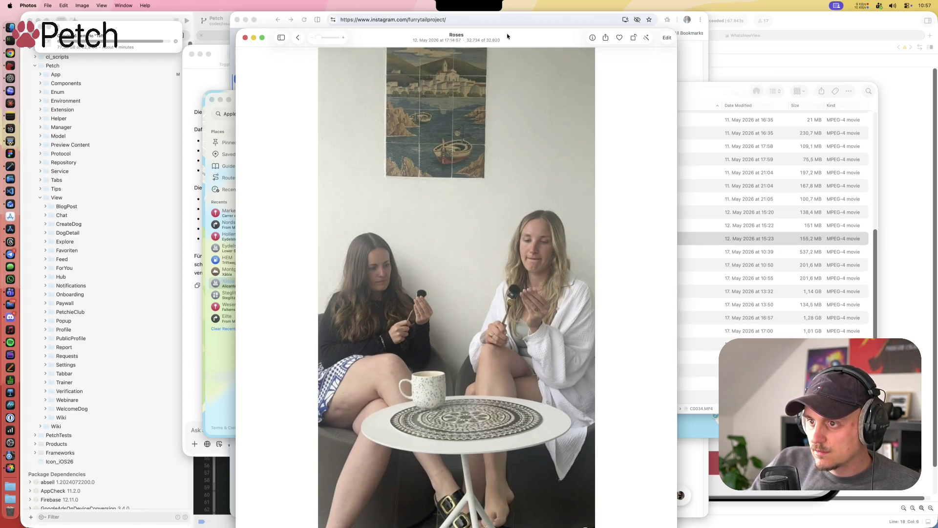
click(456, 489)
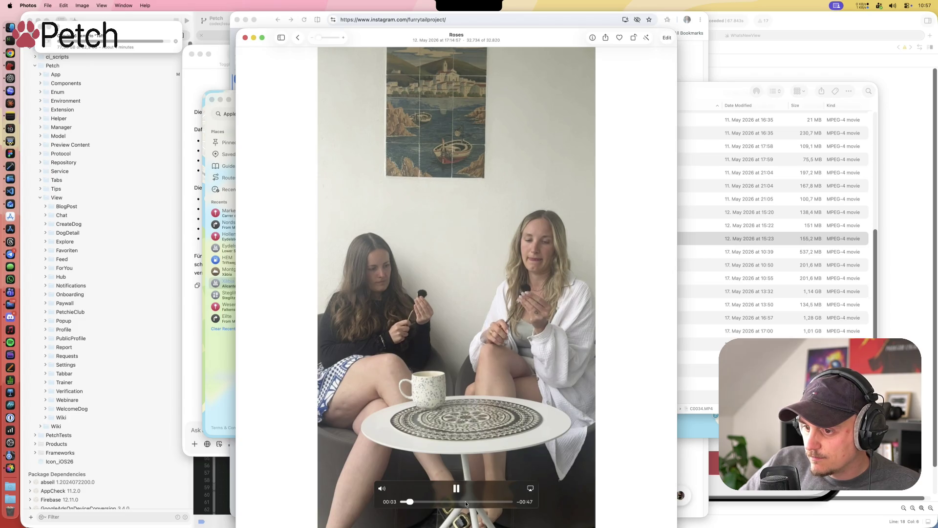
click(467, 502)
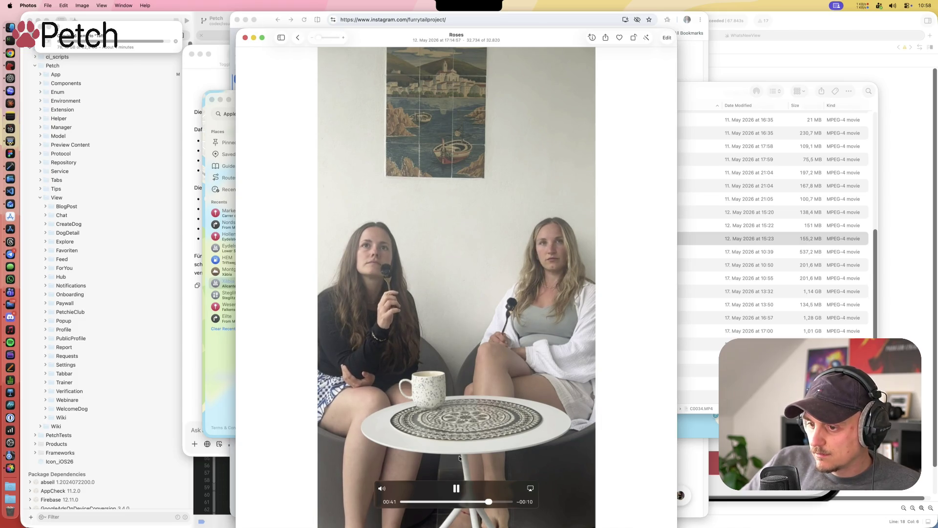
key(space)
key(Right)
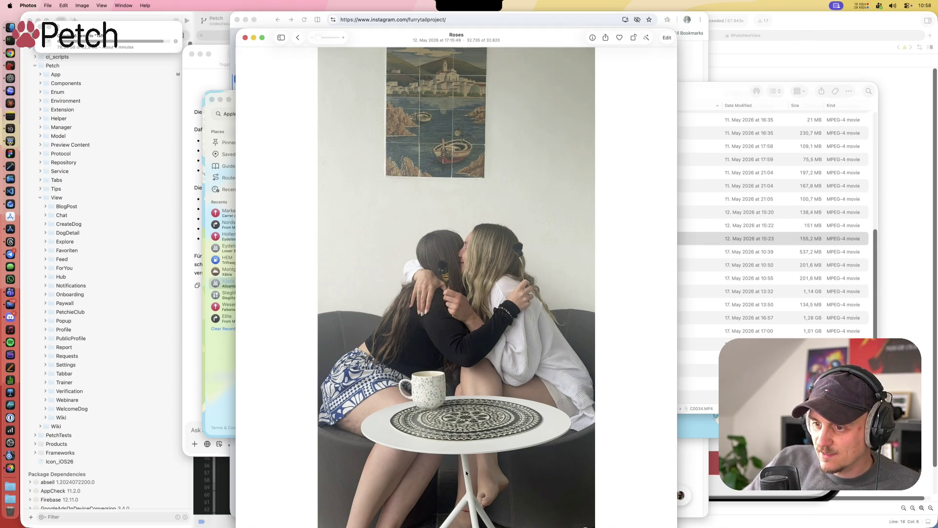
key(Right)
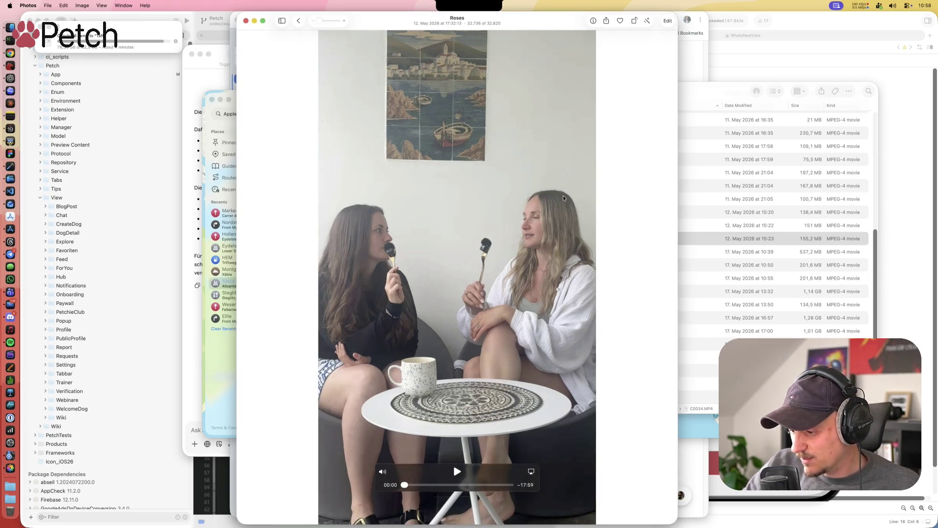
key(Left)
Step: Scrub the longer Roses video through 00:45, 02:46 and 11:59 to 15:01, then go back to Library
click(459, 472)
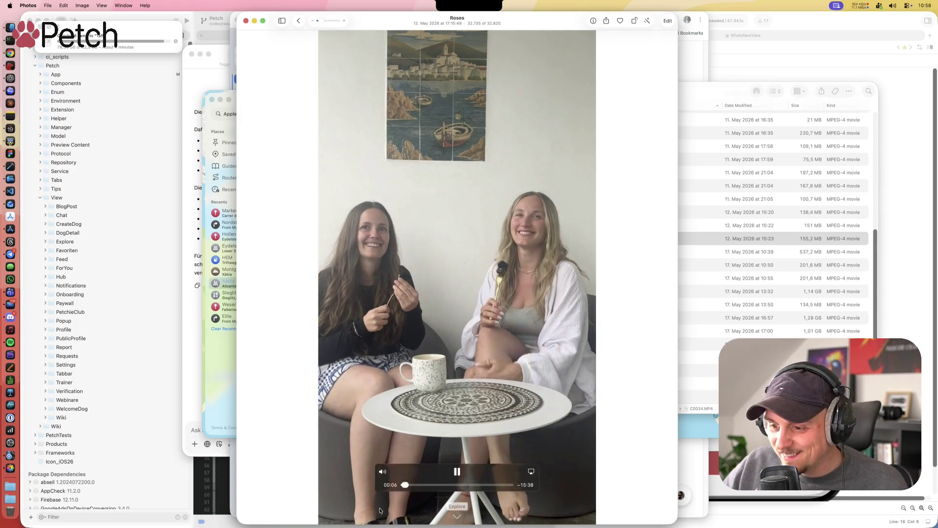
key(space)
click(410, 484)
drag(410, 487, 455, 486)
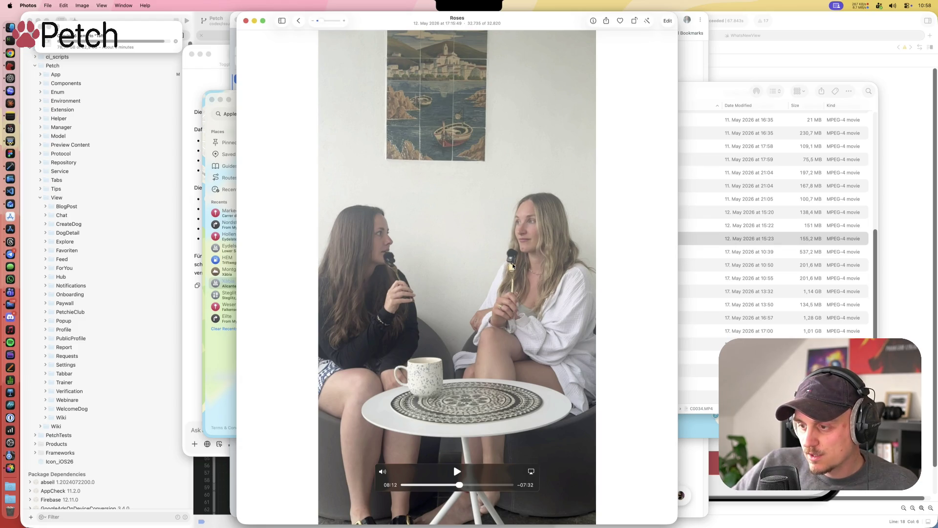
drag(459, 485, 495, 487)
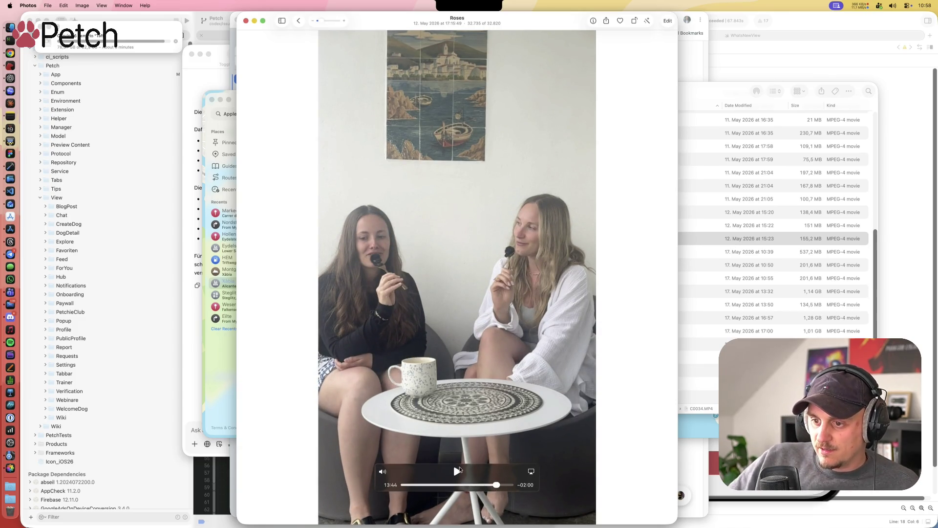
click(457, 471)
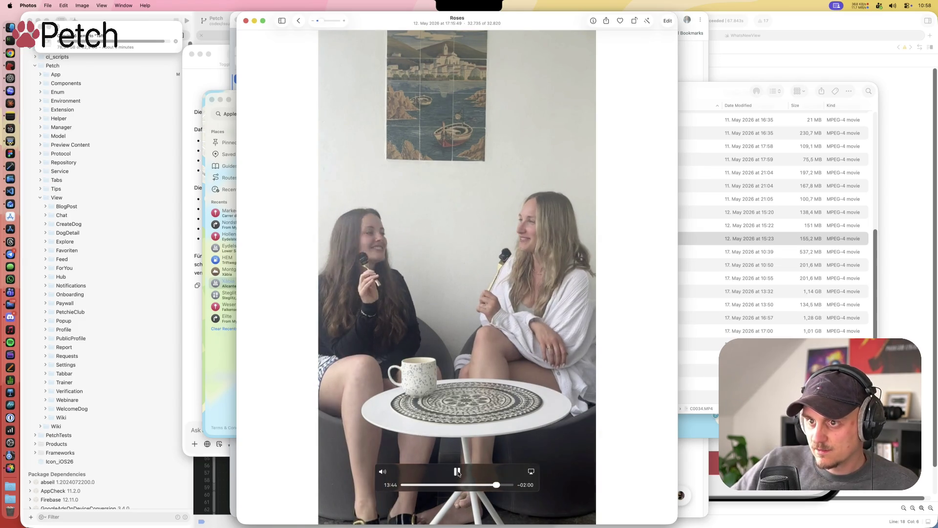
click(456, 470)
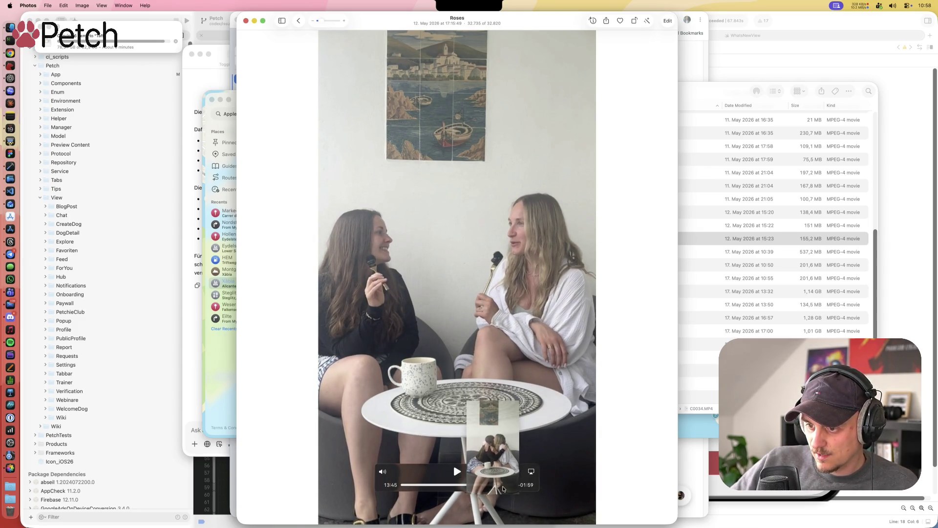
click(506, 486)
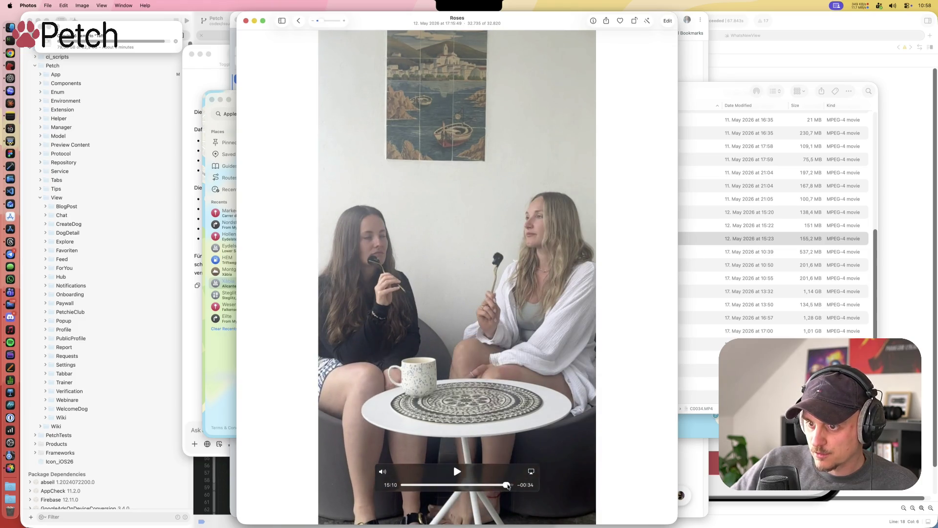
click(299, 21)
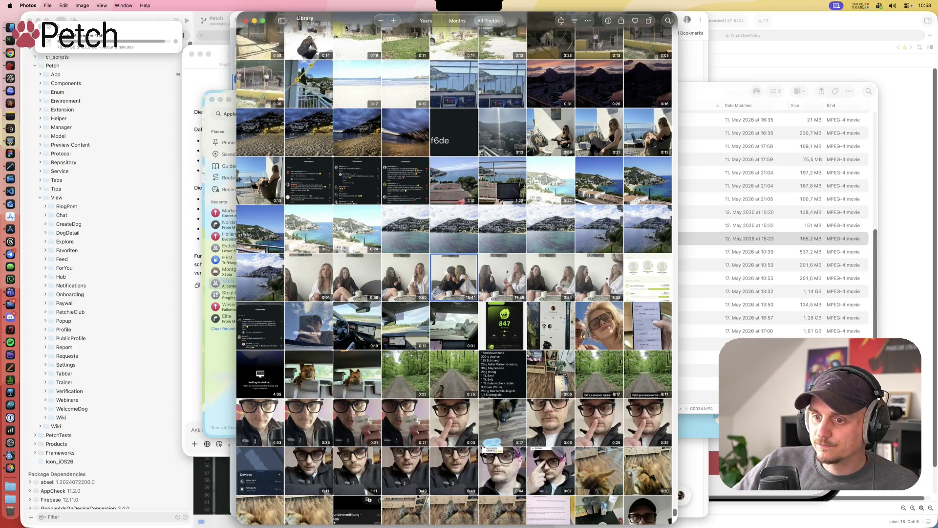
Step: Close the Photos window and minimize Maps so Chrome's Instagram profile is in front
key(super+w)
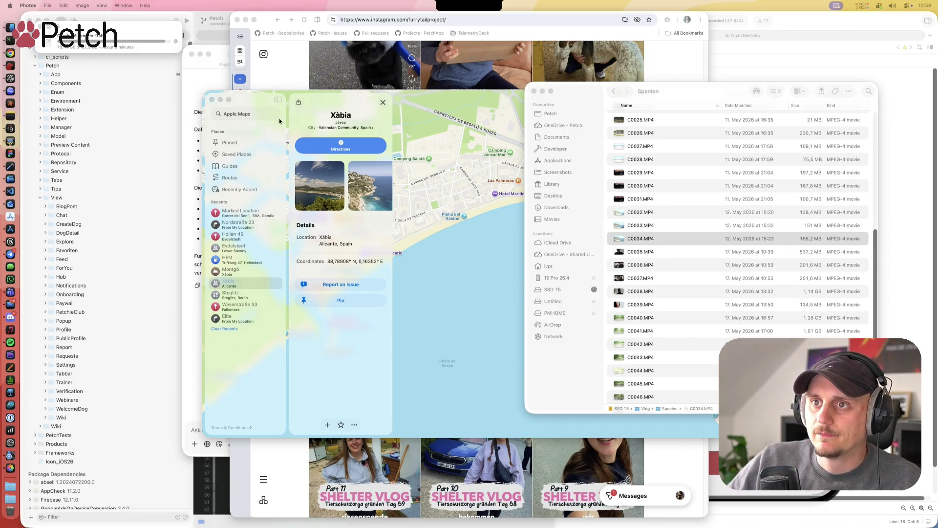
click(348, 97)
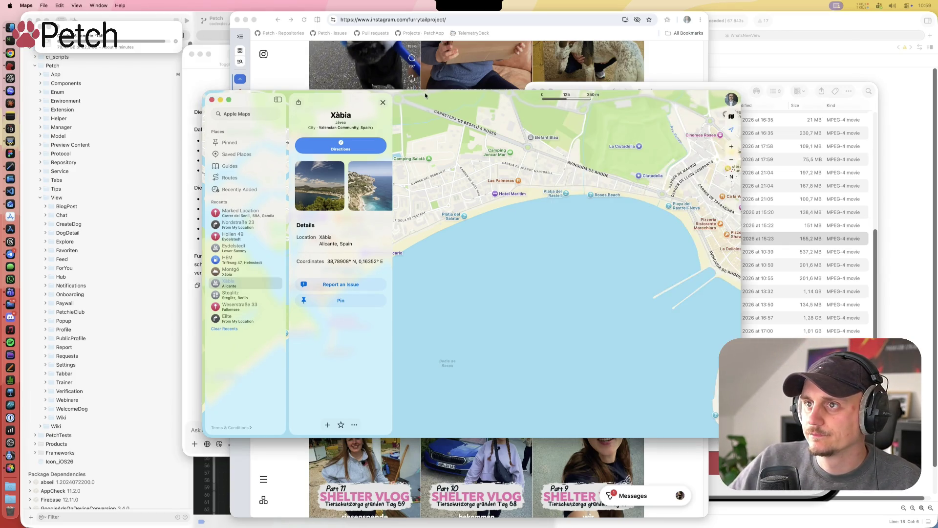
click(220, 100)
drag(267, 26, 251, 26)
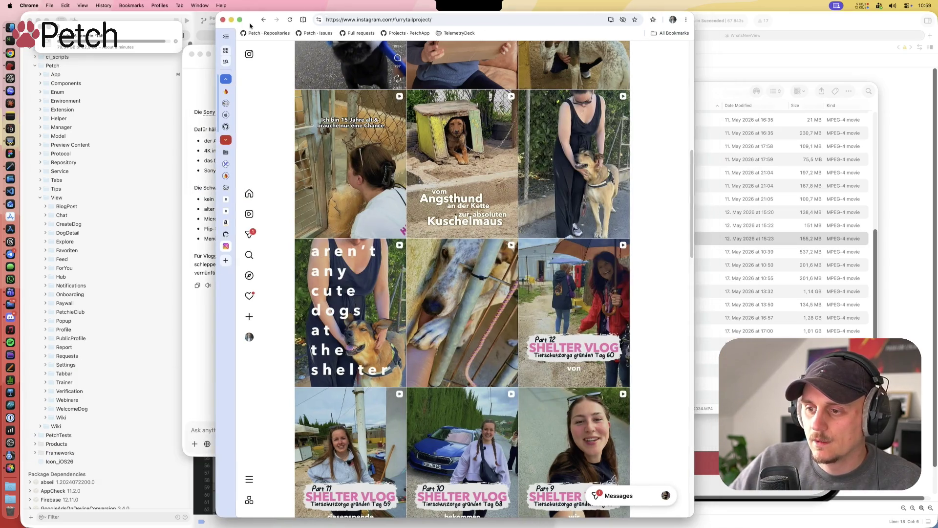
Step: Open the Part 11 SHELTER VLOG post from the profile grid and pause its video
scroll(487, 225, down, 5)
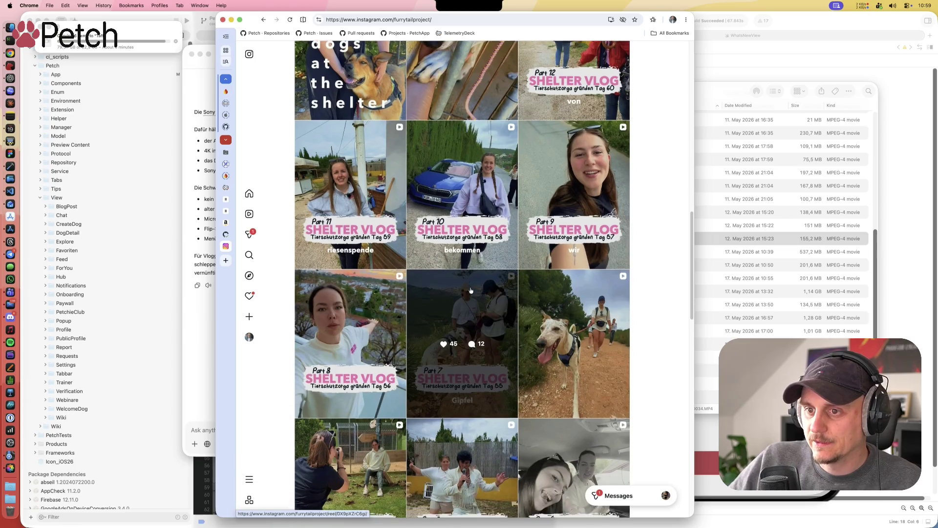
scroll(368, 229, up, 2)
click(367, 229)
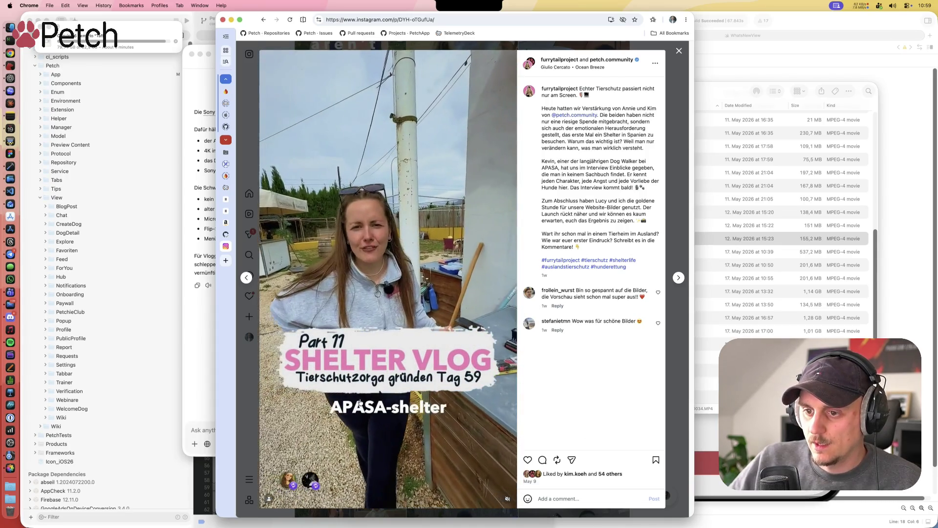
click(371, 343)
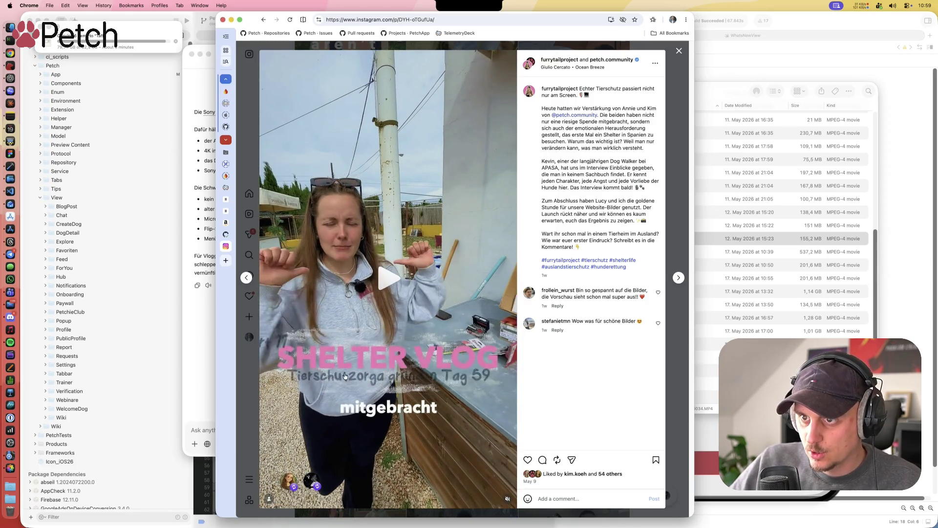
click(383, 279)
click(392, 294)
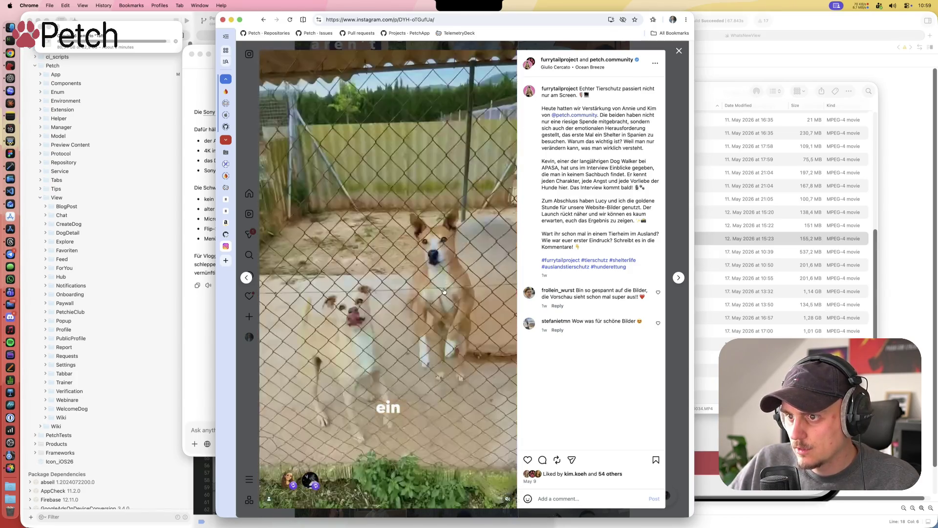
Step: Pause and resume the vlog past the APASA-shelter caption, stopping on the woman at the fence
click(444, 338)
click(421, 324)
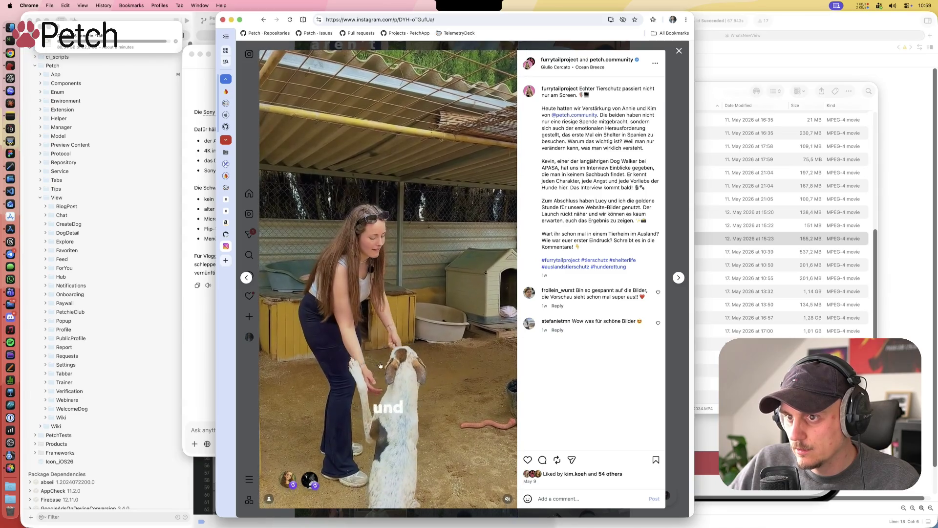
click(423, 248)
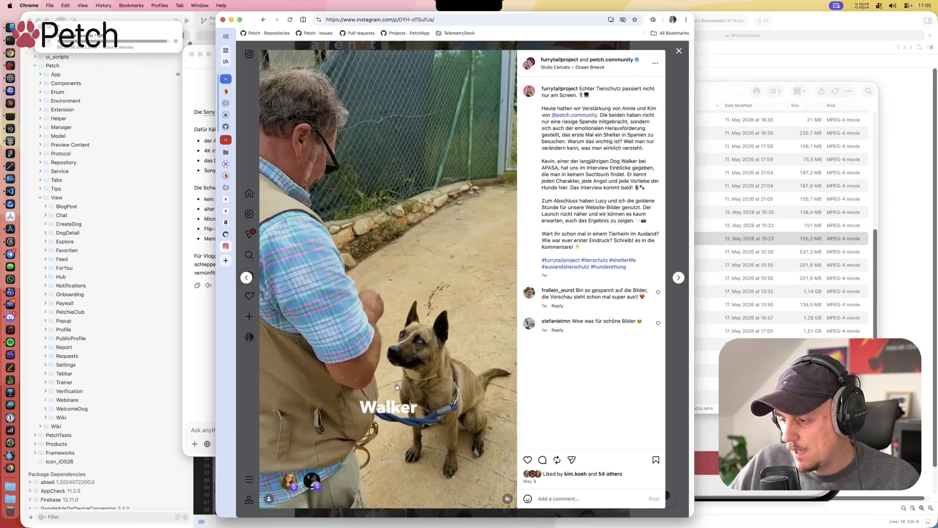
click(390, 231)
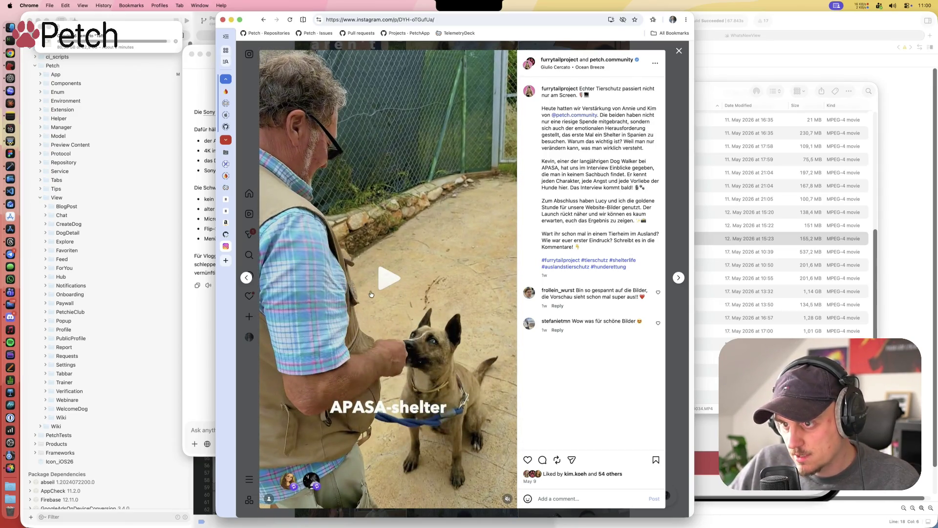
click(409, 288)
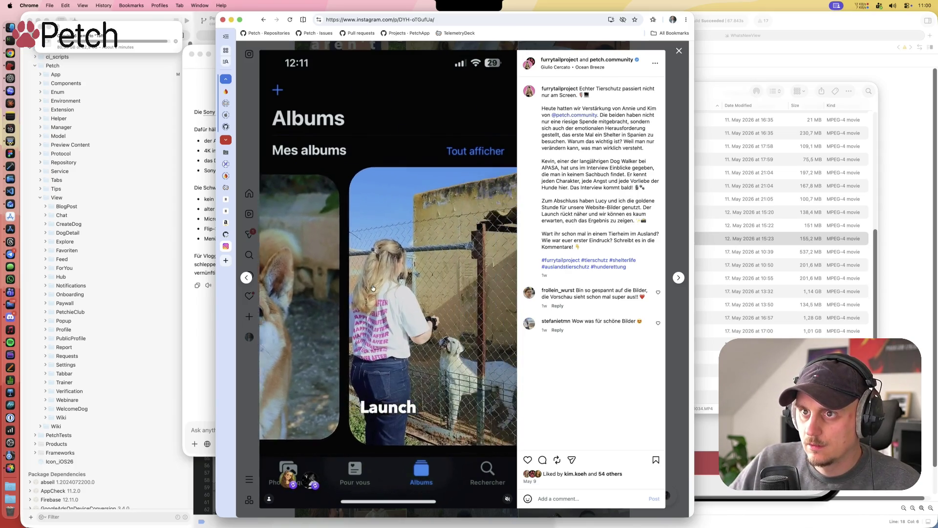
click(364, 259)
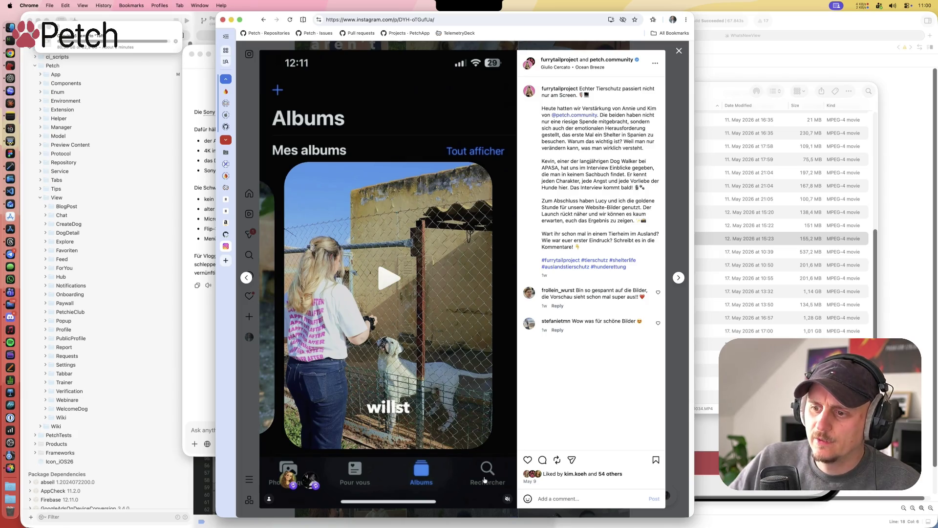